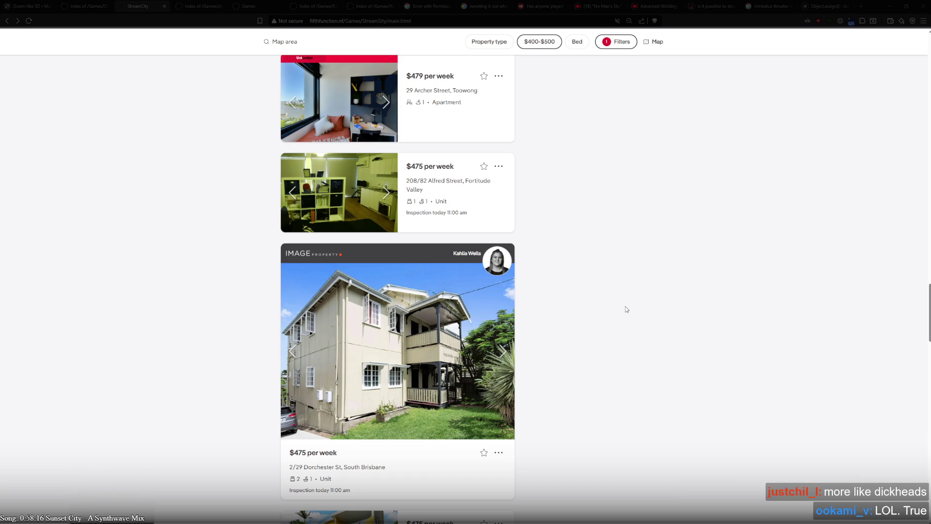
- Page through the Dorchester St unit's card photos up to the bathroom shot
scroll(573, 250, down, 2)
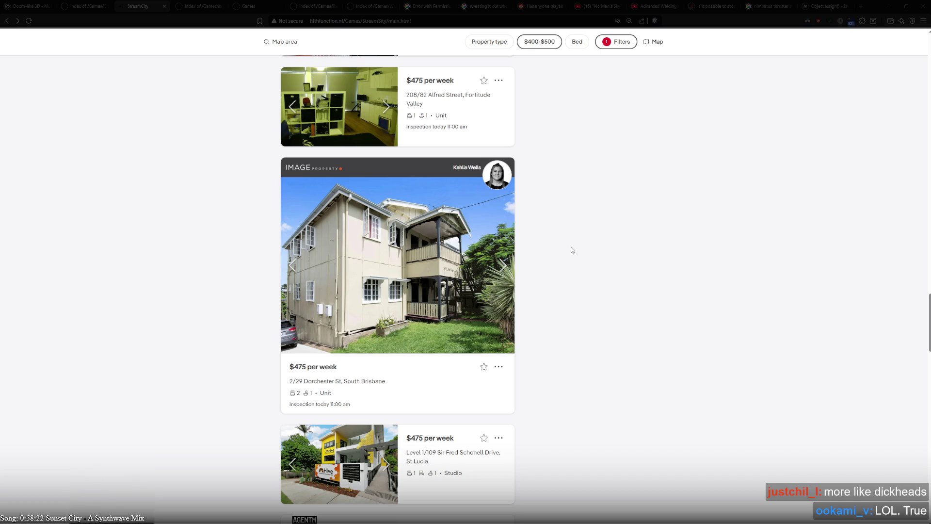
scroll(572, 250, down, 4)
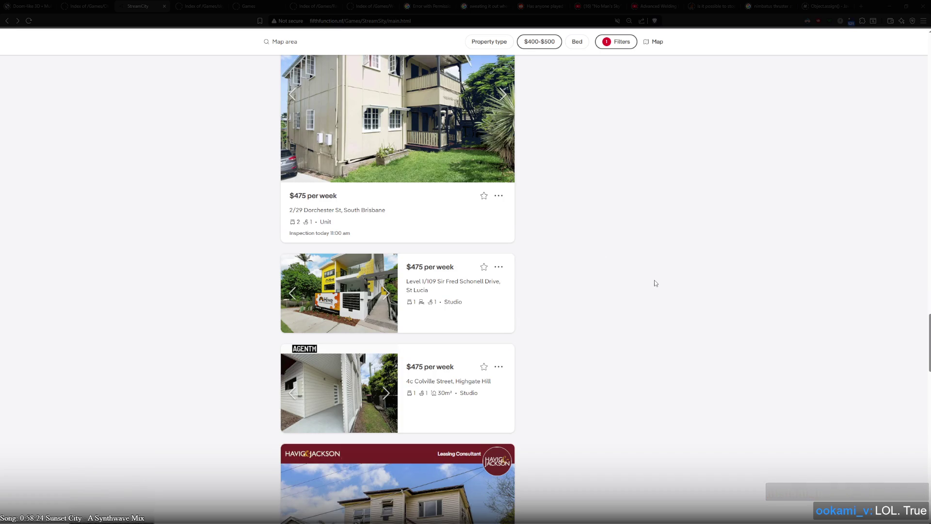
scroll(655, 283, up, 2)
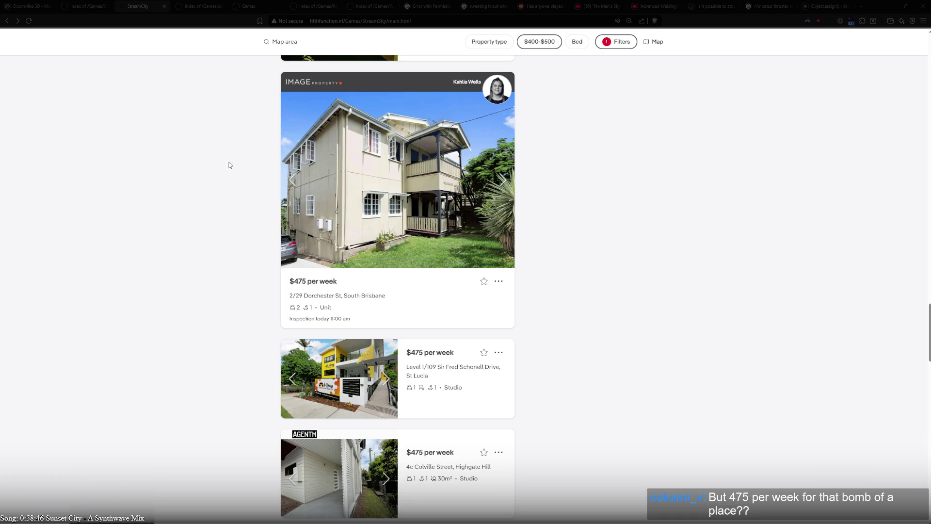
click(504, 182)
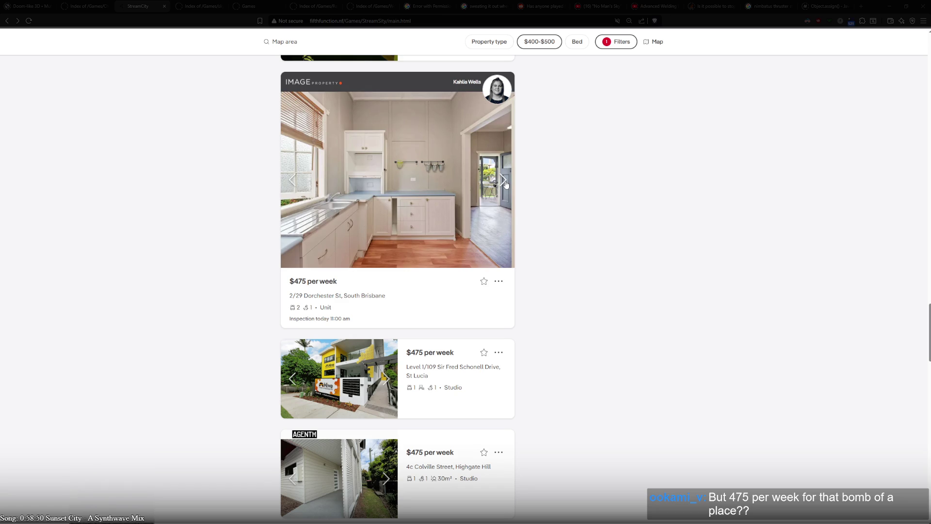
click(506, 184)
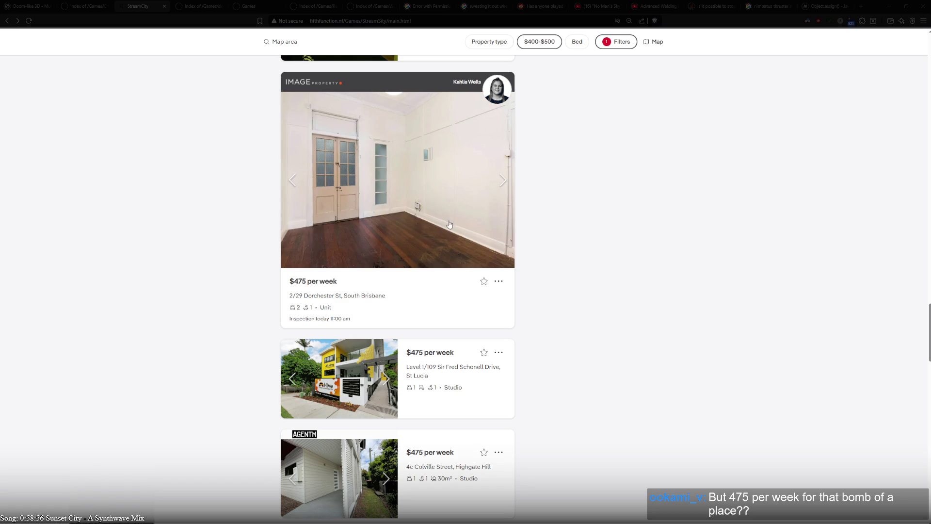
click(504, 184)
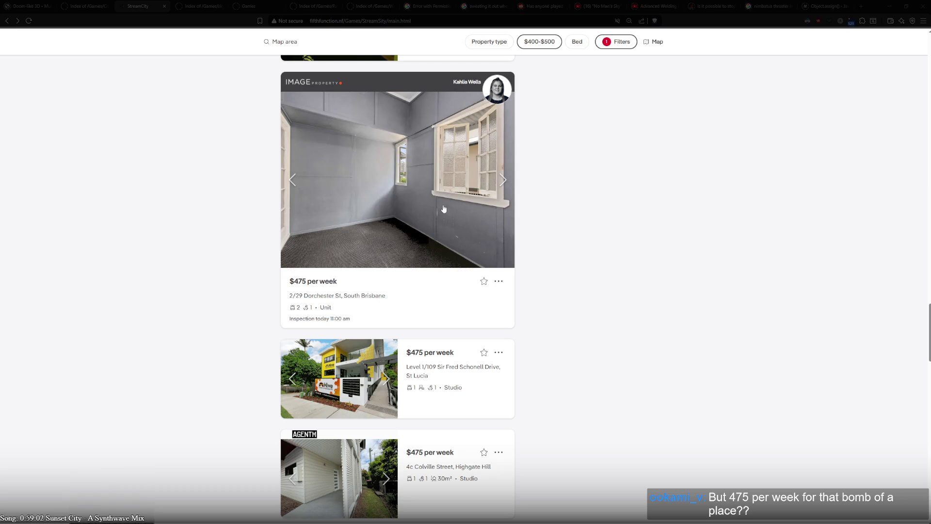
click(510, 185)
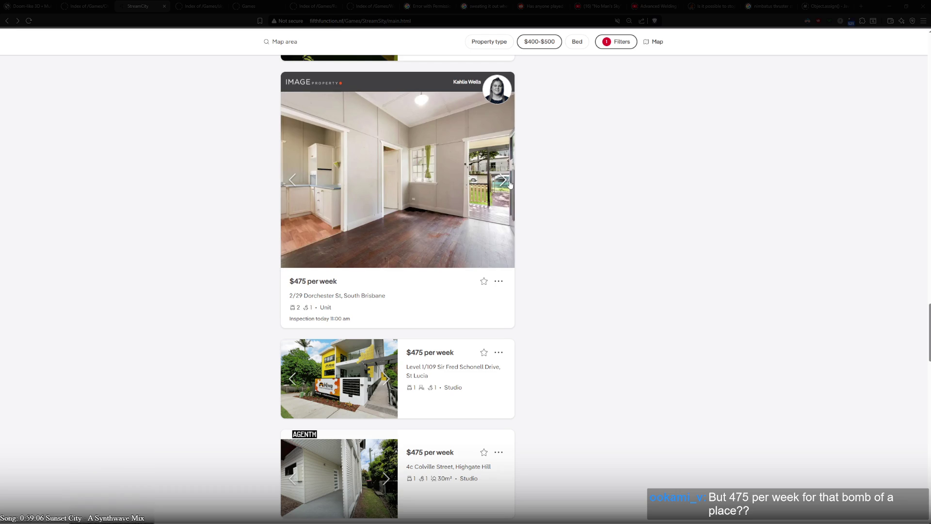
click(510, 184)
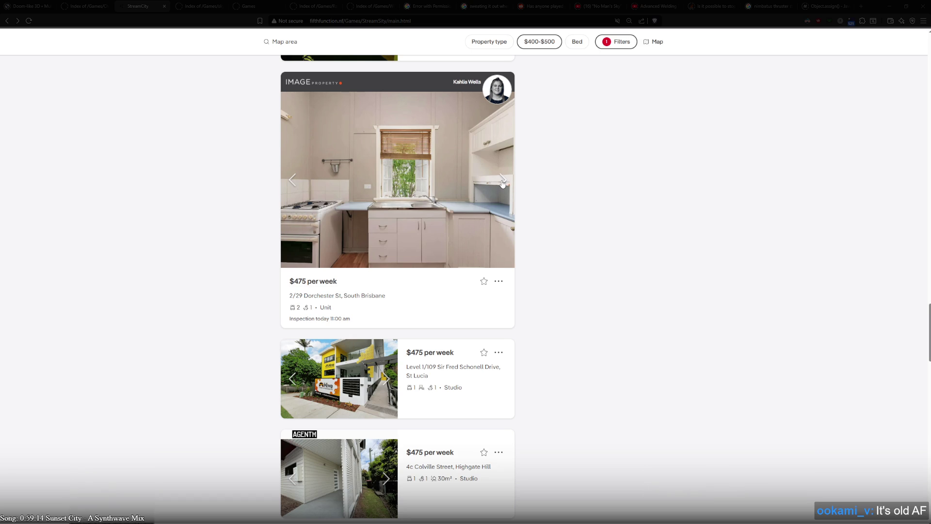
click(502, 182)
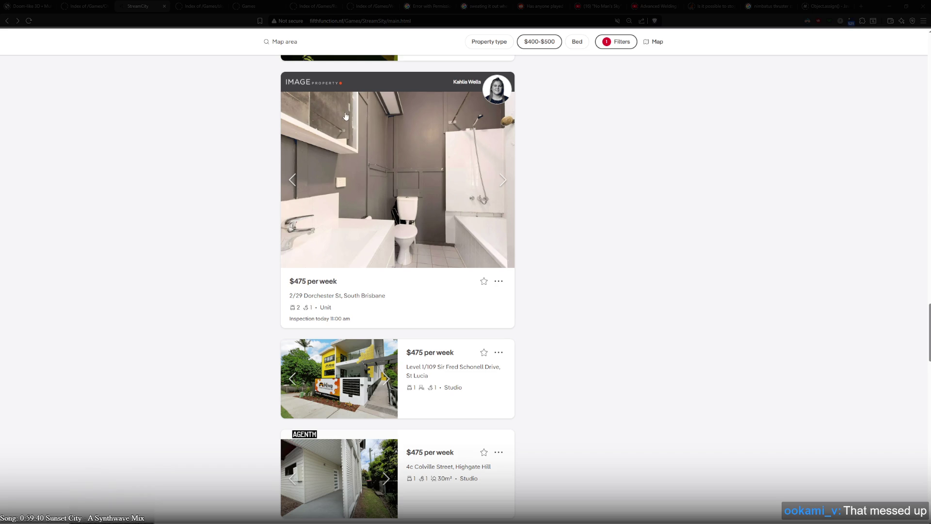
- Keep cycling past the backyard and agent card back to the kitchen, French-door room and living room photos
click(504, 185)
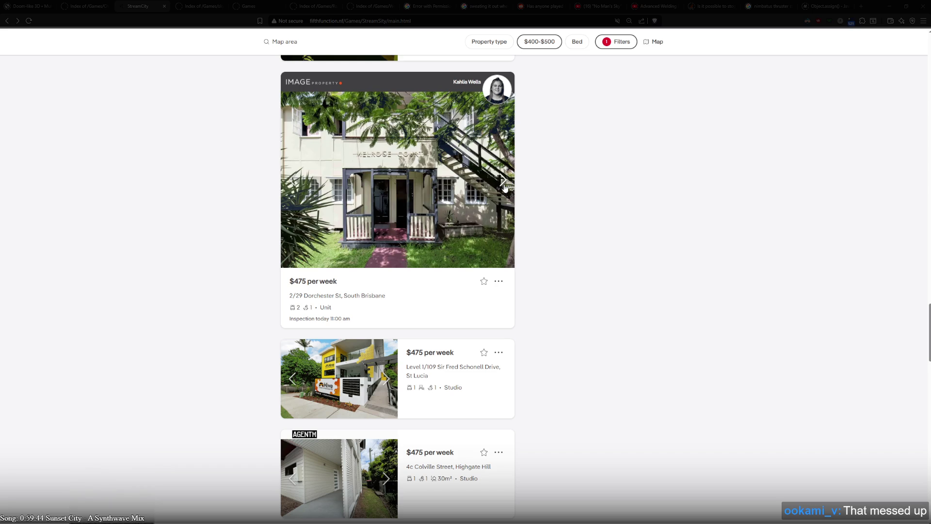
click(504, 182)
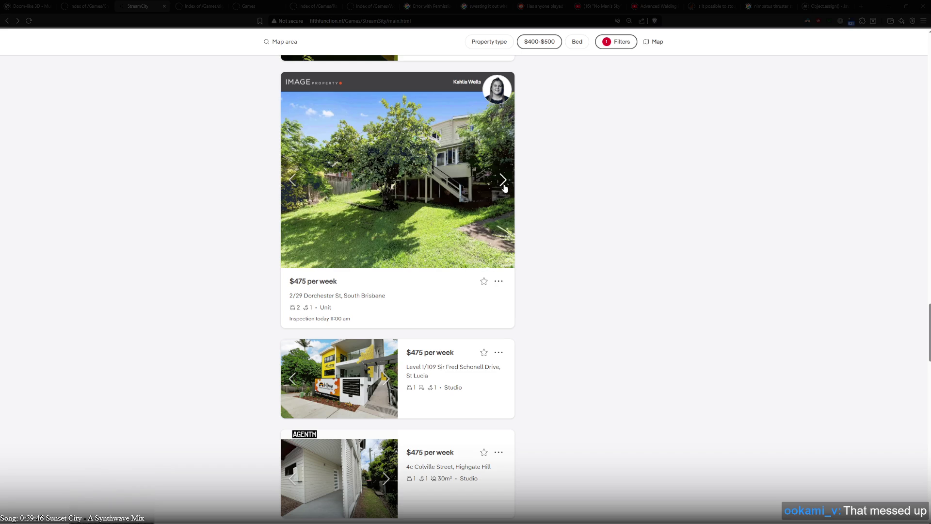
click(504, 186)
click(504, 186)
click(505, 188)
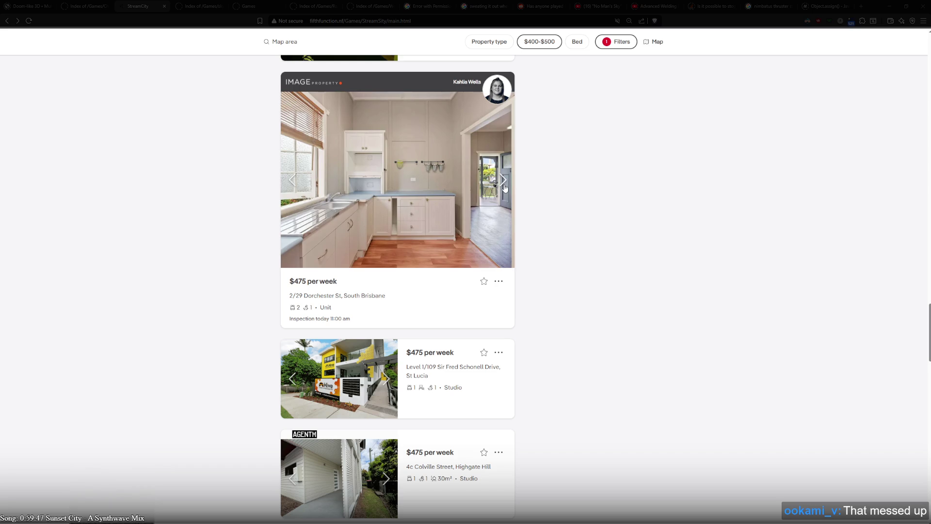
click(505, 187)
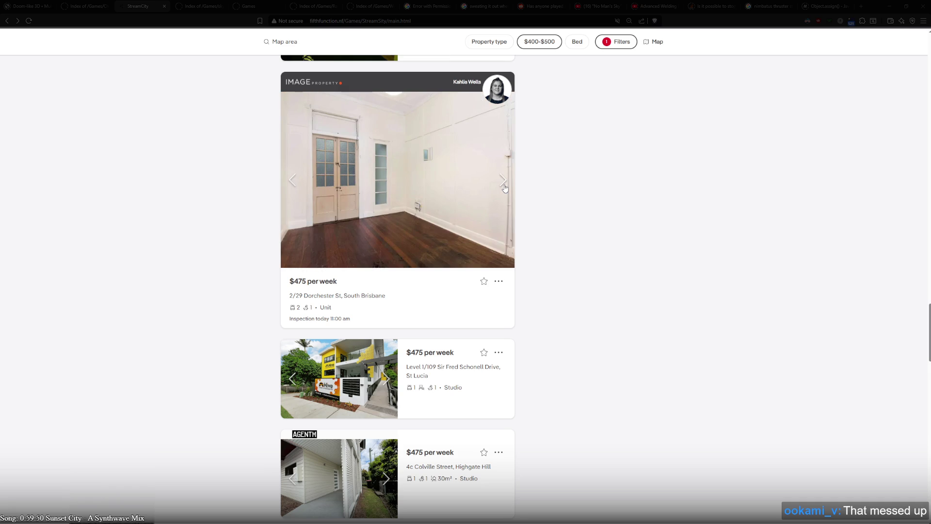
click(504, 187)
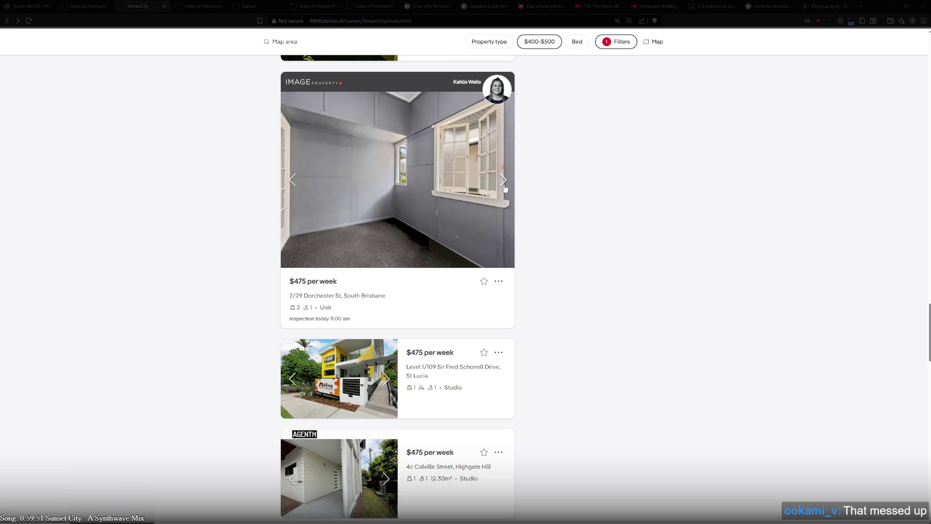
click(504, 187)
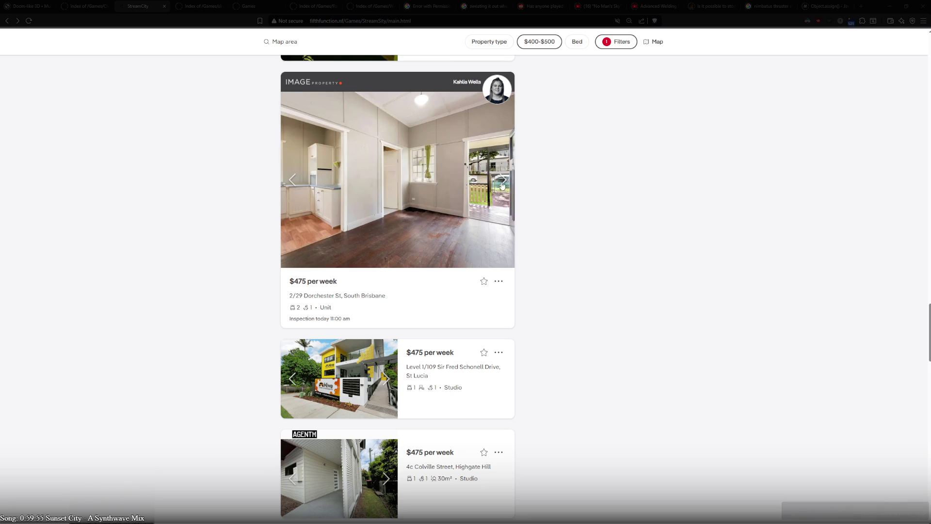
click(499, 184)
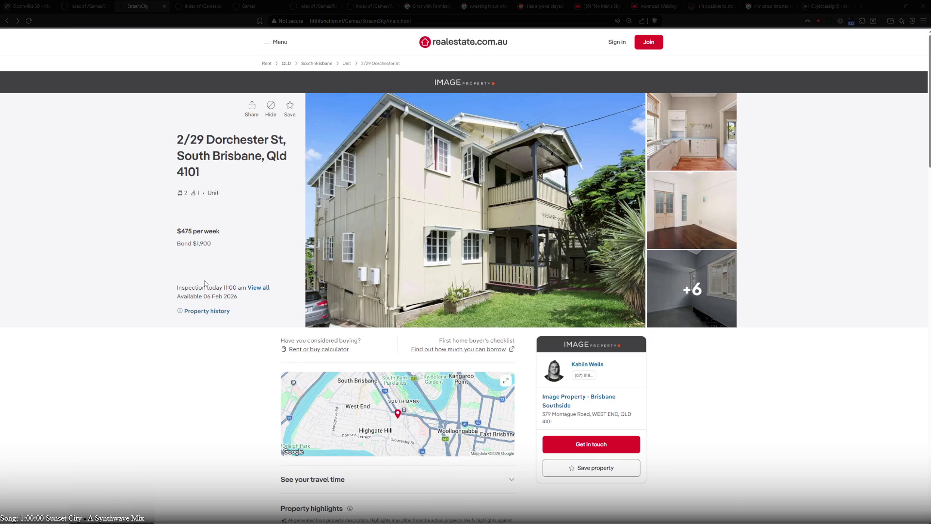
scroll(203, 286, down, 5)
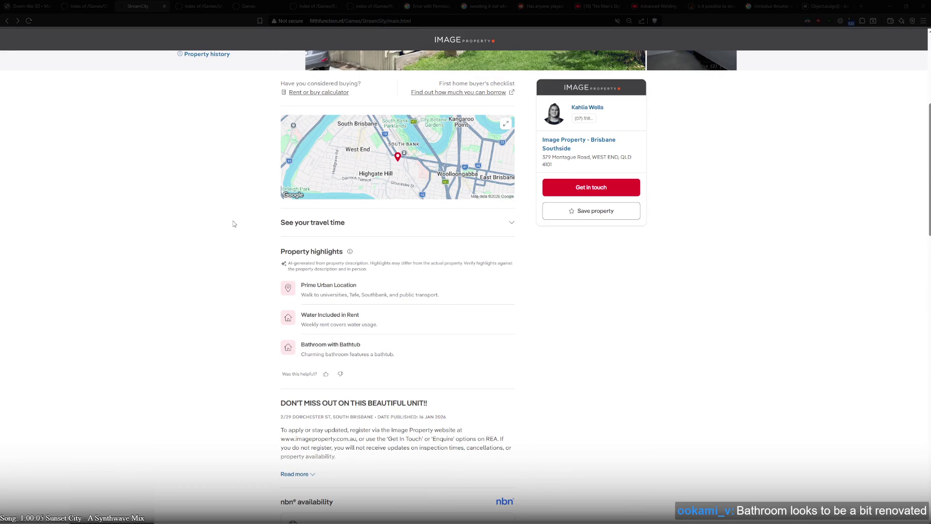
scroll(219, 254, down, 3)
scroll(221, 256, down, 2)
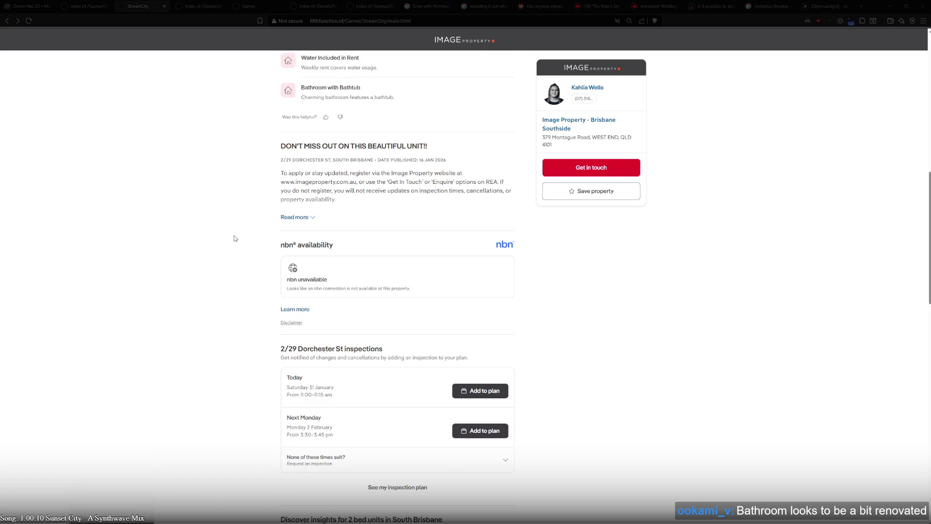
scroll(233, 267, down, 3)
scroll(234, 270, down, 3)
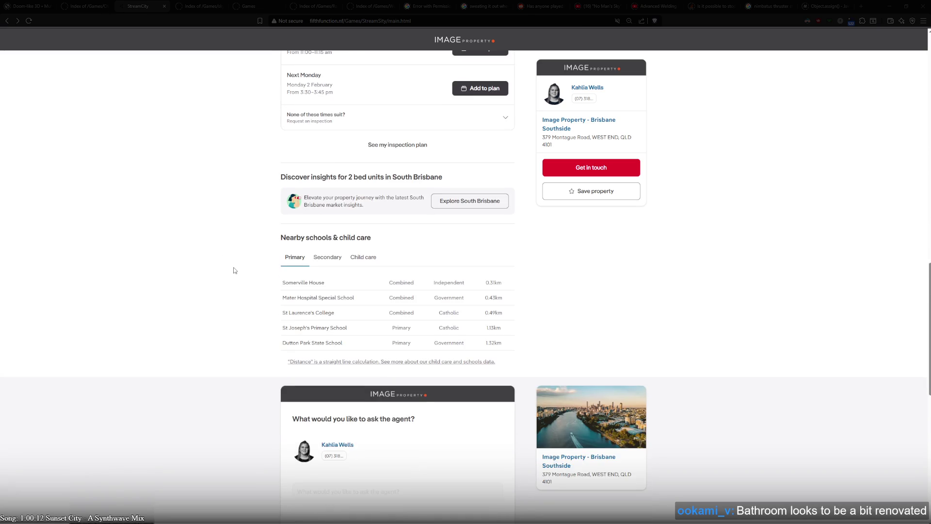
scroll(234, 270, up, 10)
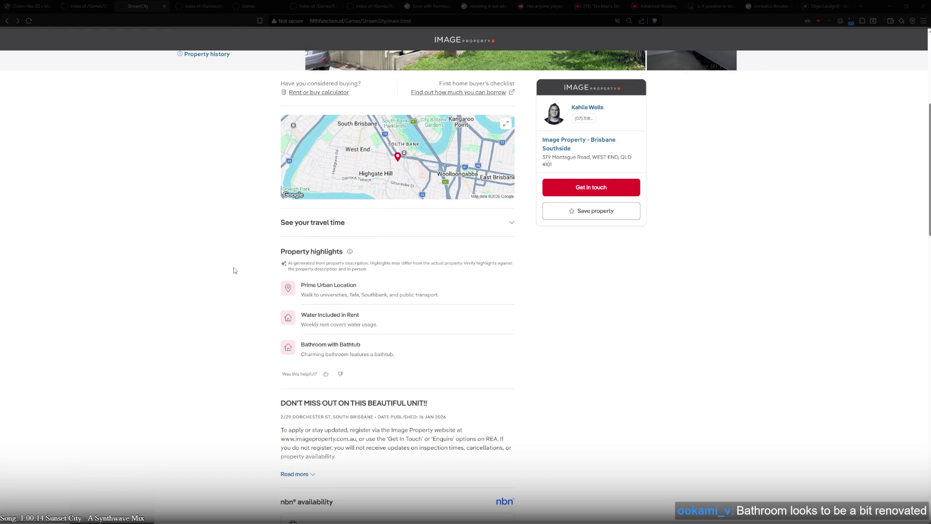
scroll(234, 270, up, 5)
scroll(234, 270, down, 9)
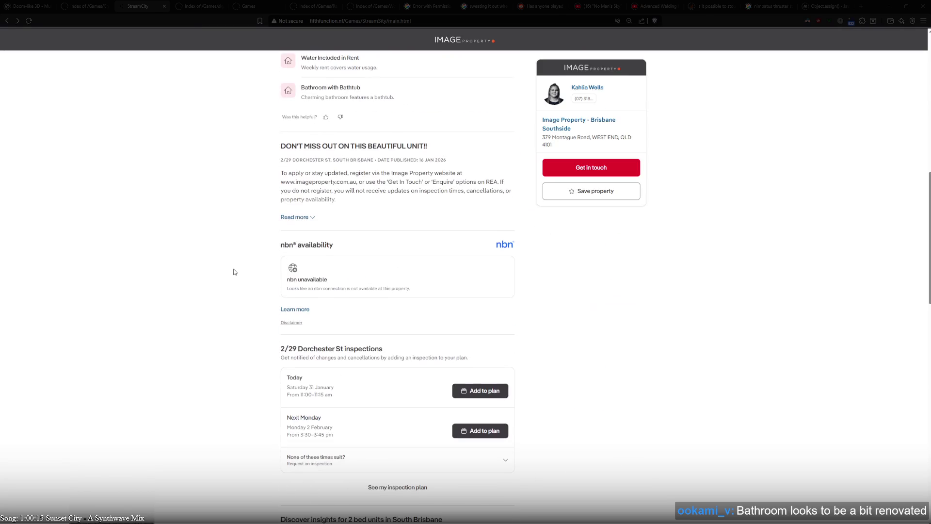
- Expand the Dorchester St description with Read more and highlight the Air conditioned feature line
click(295, 218)
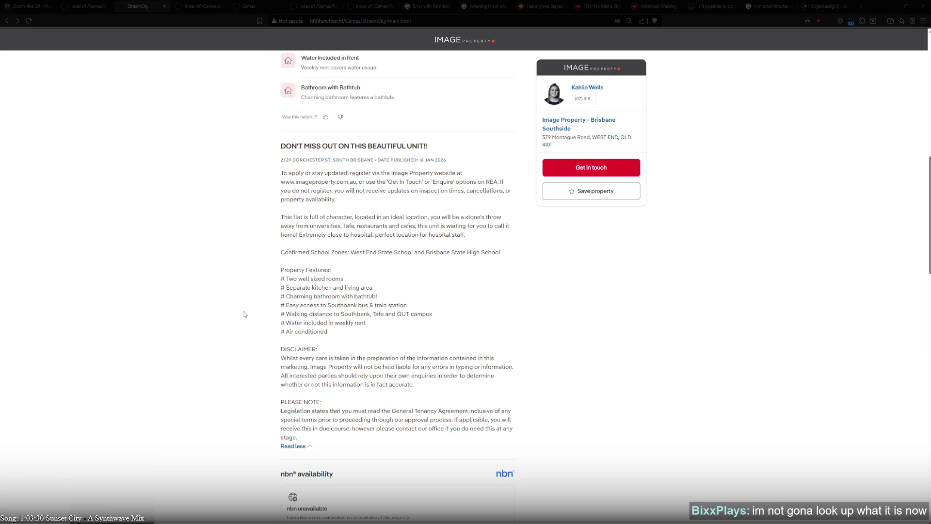
scroll(244, 314, down, 2)
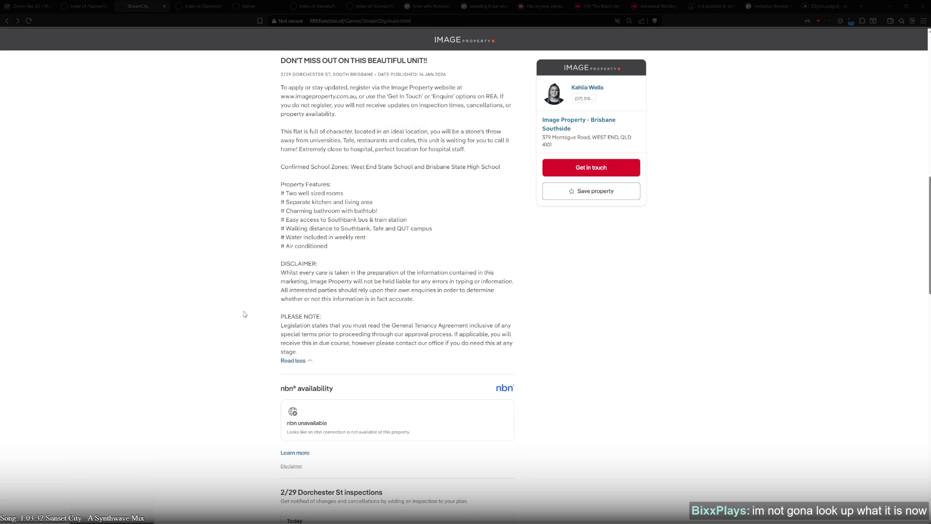
scroll(245, 314, up, 2)
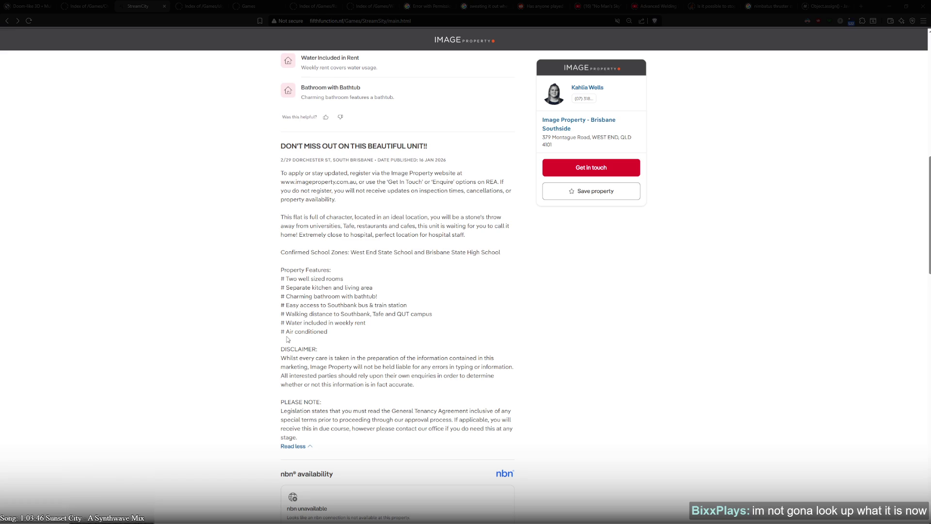
drag(290, 332, 336, 335)
- View the listing photos full-size from the kitchen onward, close the viewer and return to the code editor
scroll(268, 345, up, 10)
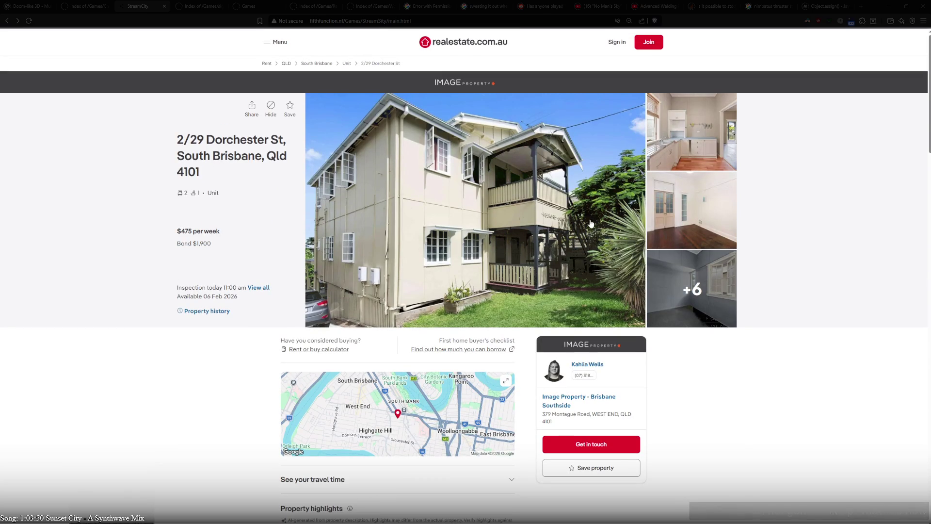
click(591, 224)
click(910, 284)
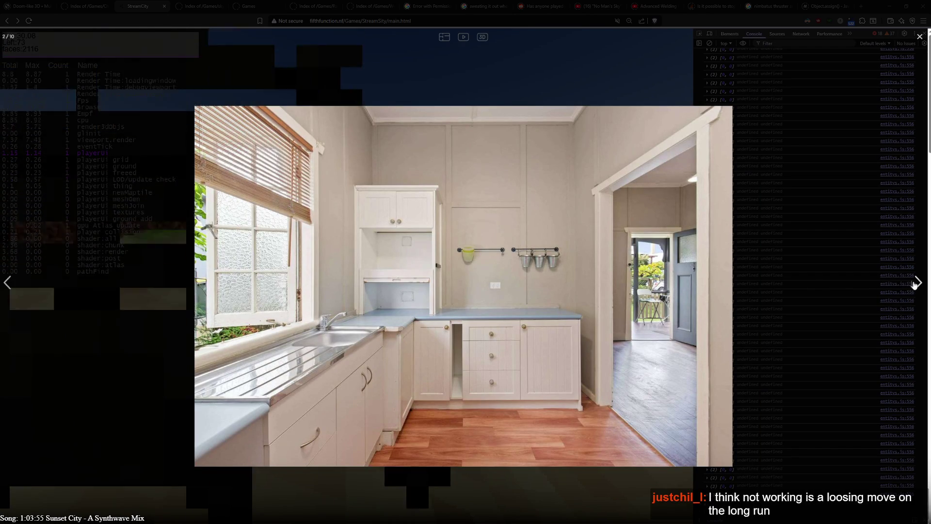
click(917, 283)
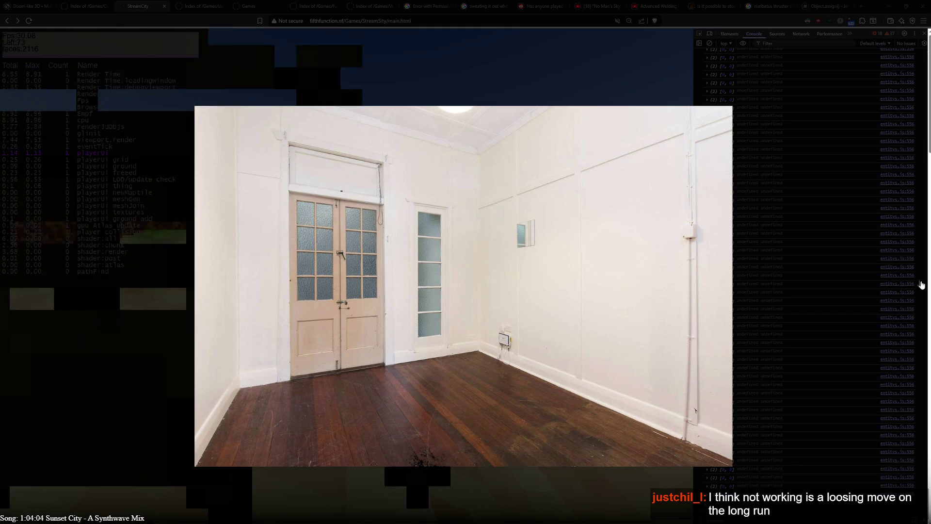
key(Right)
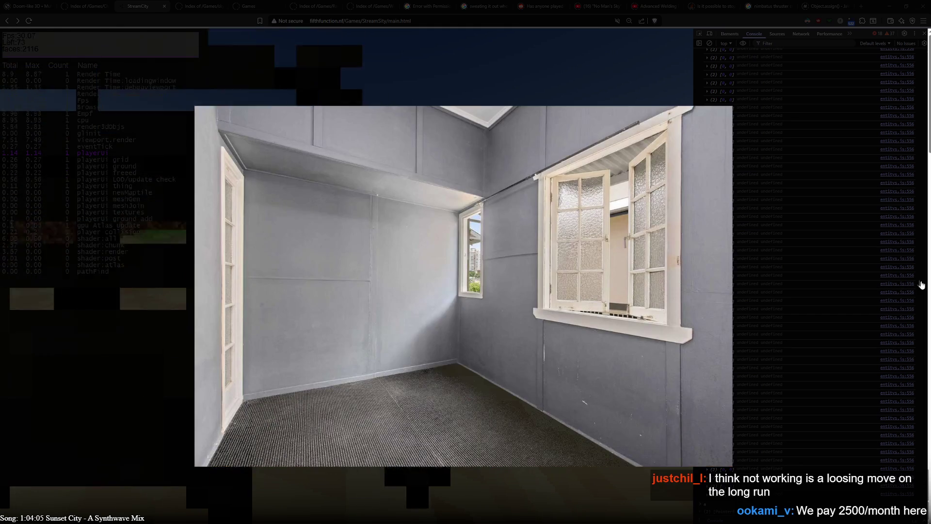
click(921, 285)
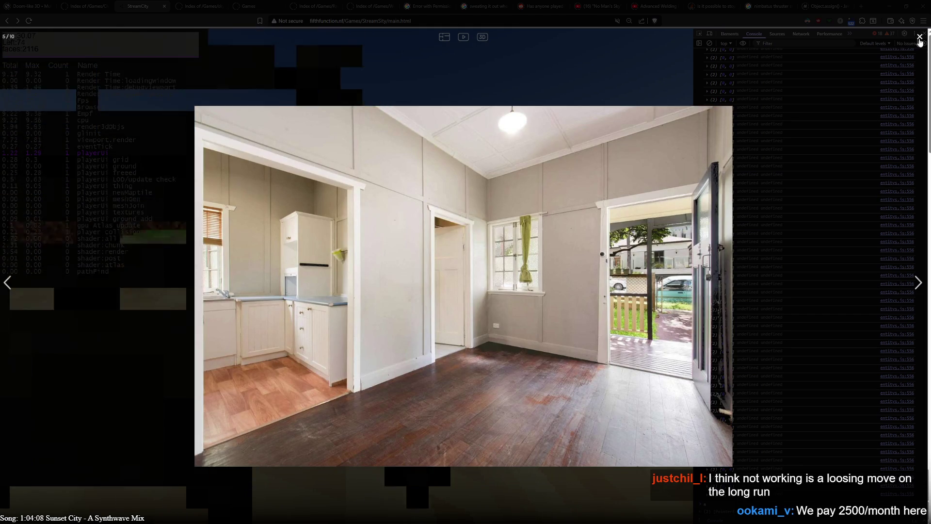
click(920, 37)
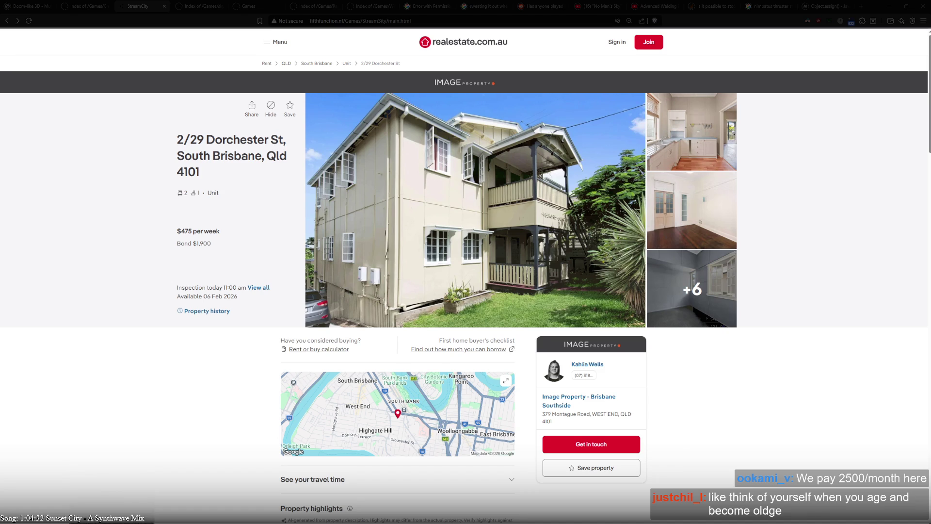
key(alt+Tab)
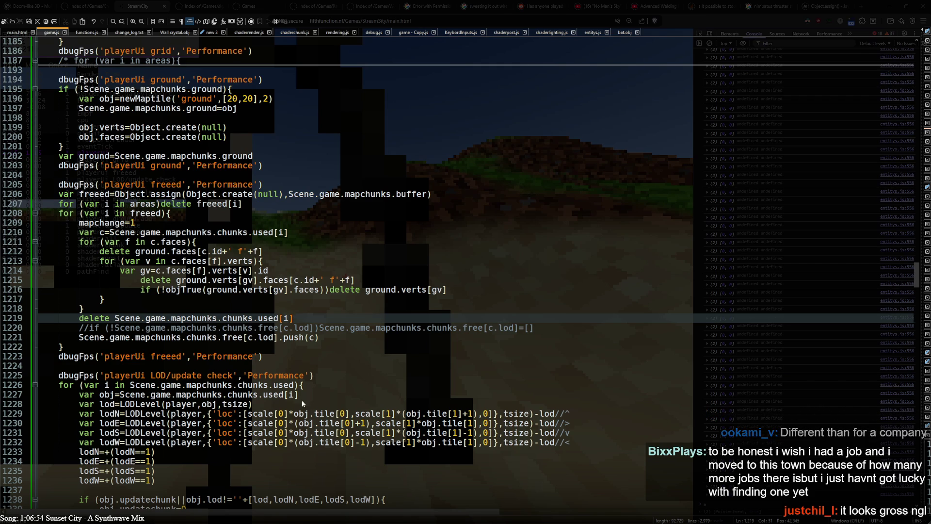
- Highlight every playerUi occurrence in game.js and scroll down through the function
click(232, 280)
scroll(198, 329, up, 12)
scroll(198, 330, up, 16)
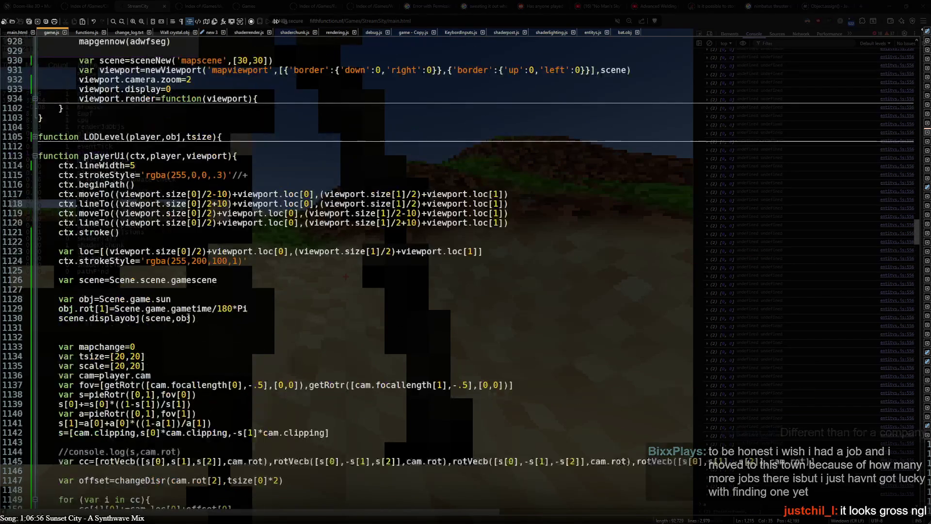
double_click(111, 155)
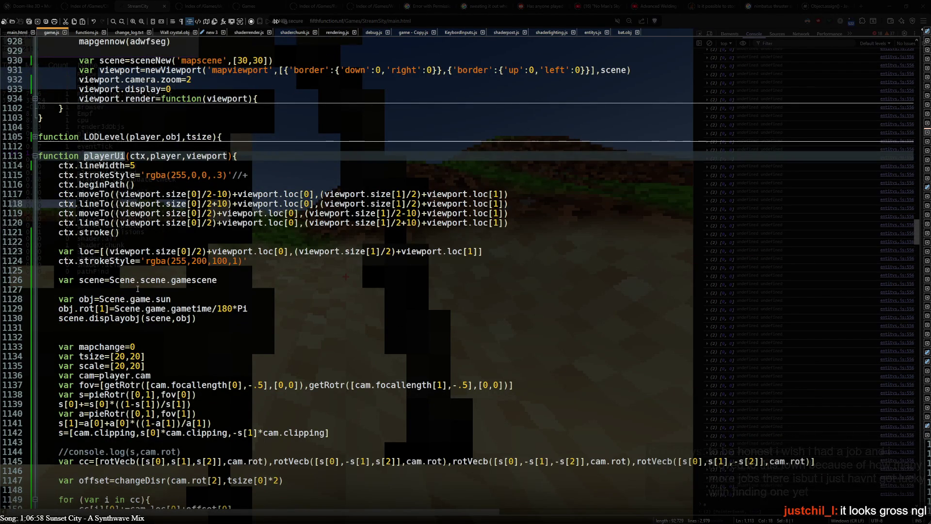
scroll(137, 289, down, 12)
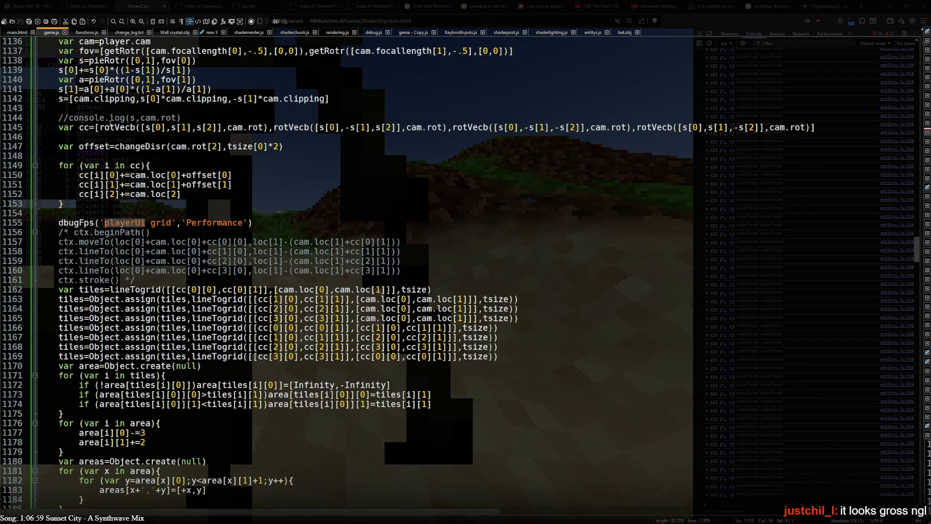
scroll(138, 288, down, 5)
scroll(136, 289, down, 2)
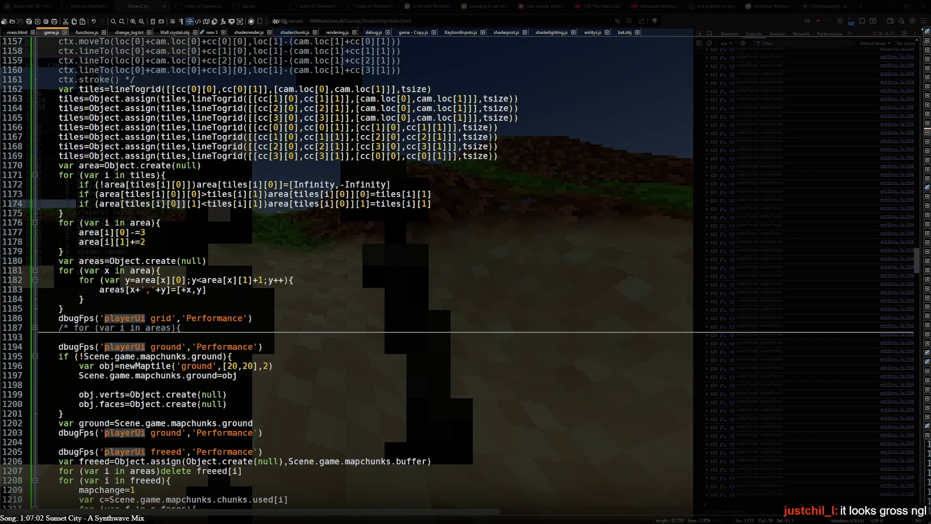
scroll(171, 255, down, 20)
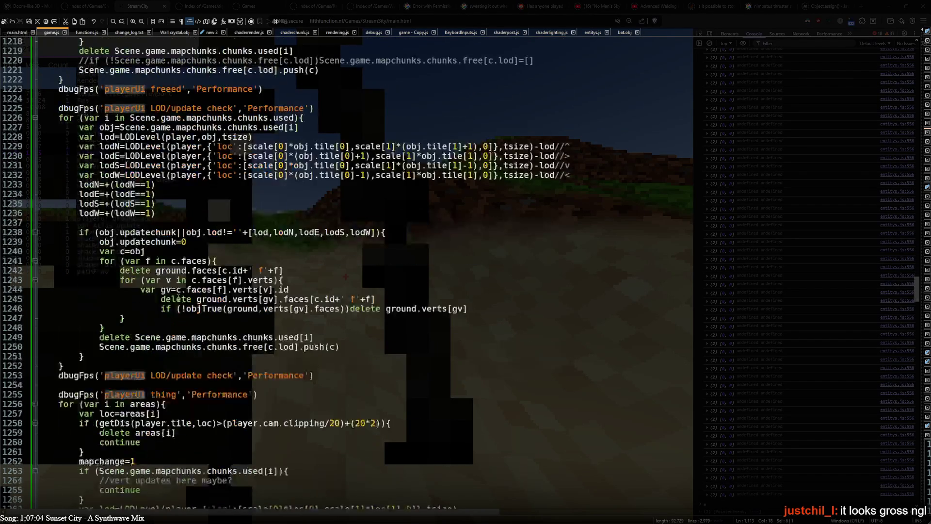
scroll(183, 308, down, 2)
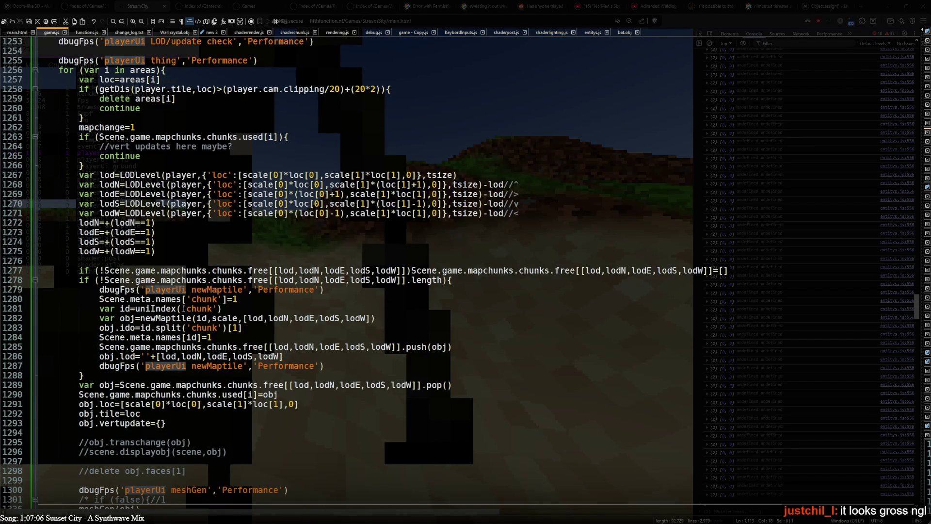
scroll(184, 308, down, 12)
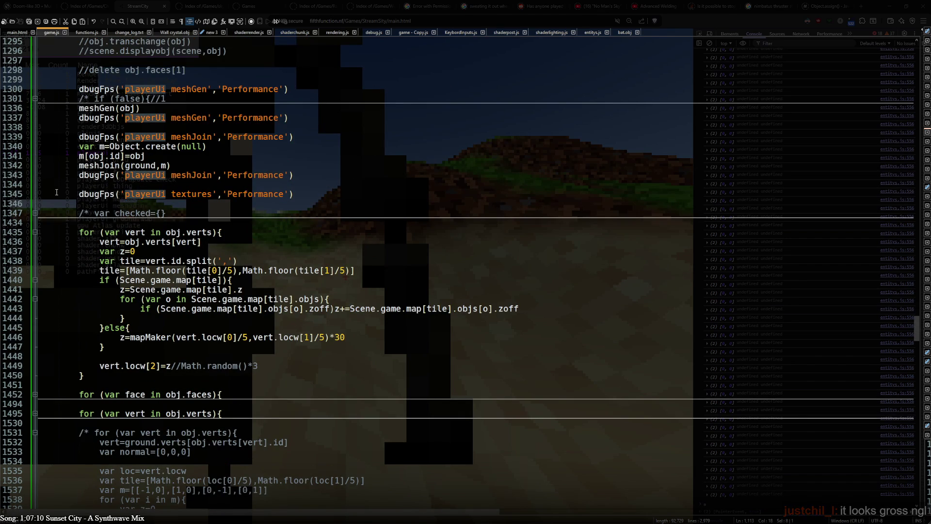
- Select the dbugFps textures timing line 1345, then bring the running game to the front
drag(58, 193, 340, 193)
scroll(253, 348, down, 14)
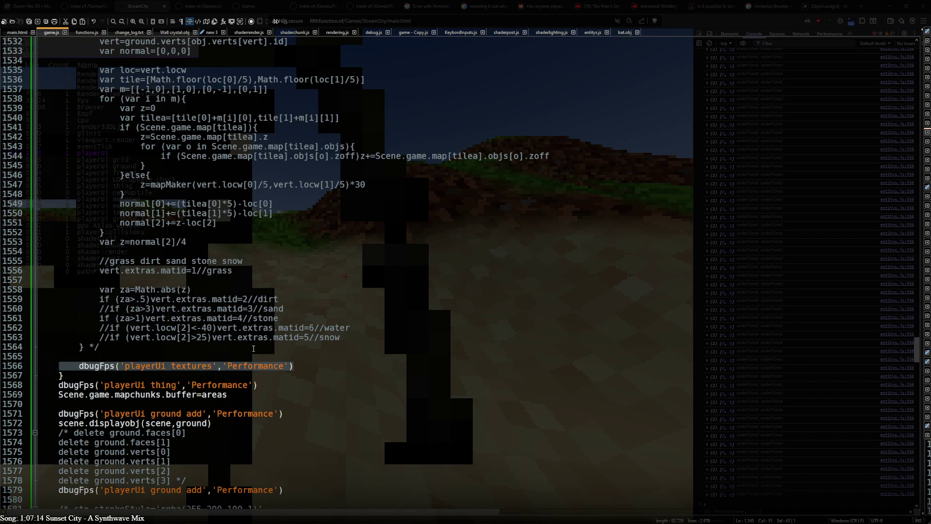
scroll(253, 348, up, 9)
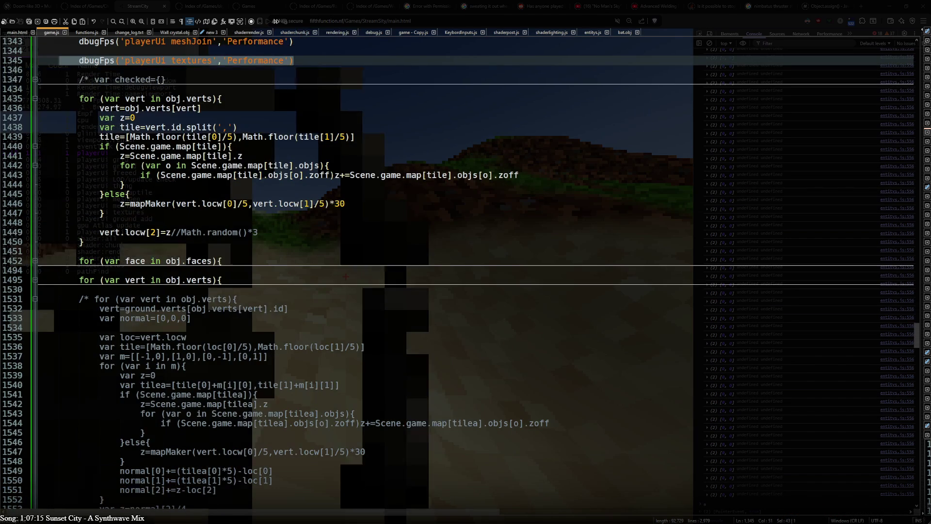
key(alt+Tab)
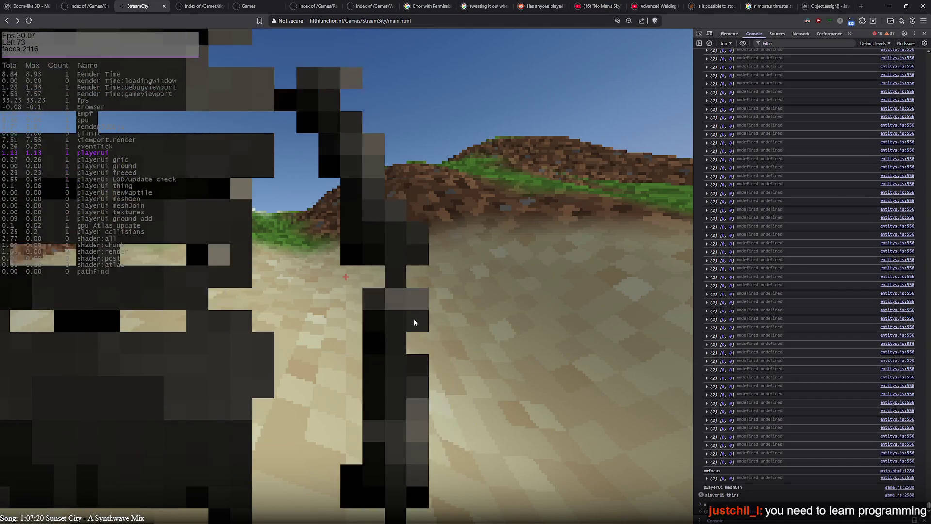
click(414, 318)
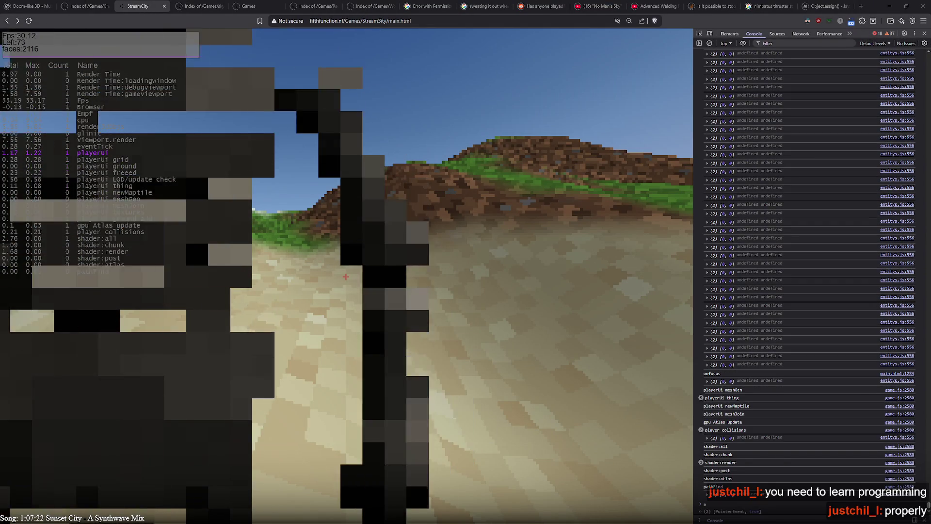
key(alt+Tab)
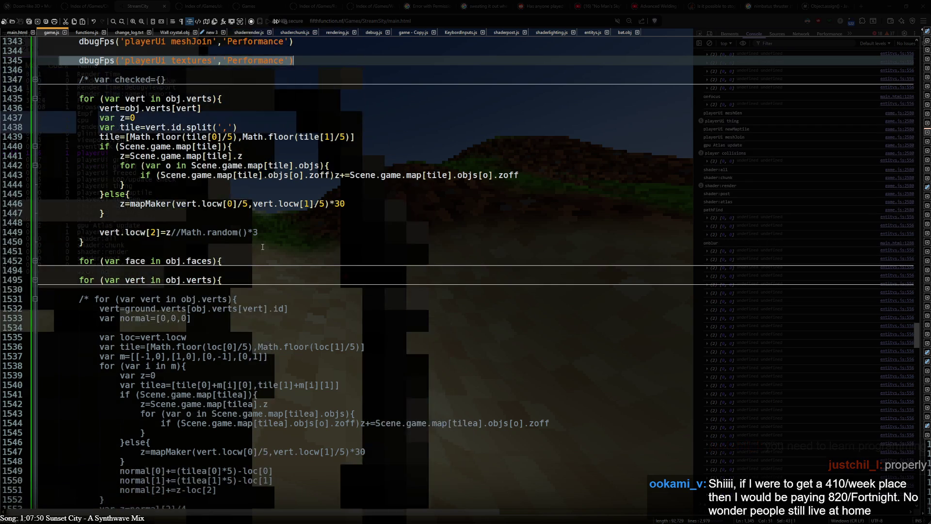
- Select obj.loc on line 1291 and the playerUi meshGen label on line 1300
scroll(136, 367, up, 2)
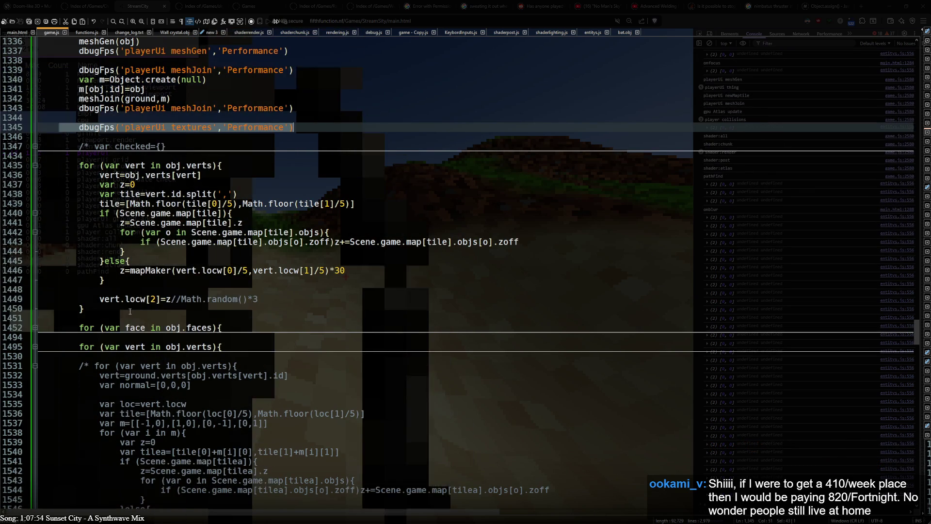
click(130, 307)
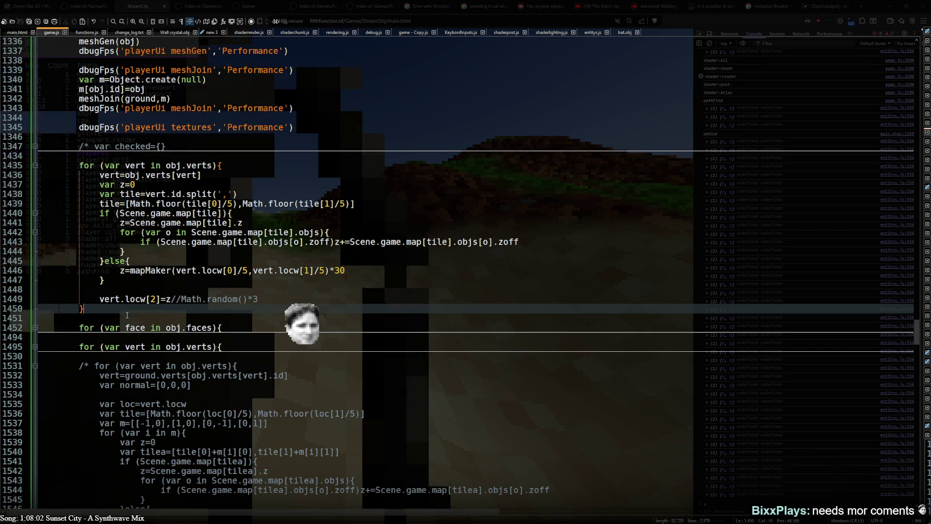
scroll(163, 325, up, 9)
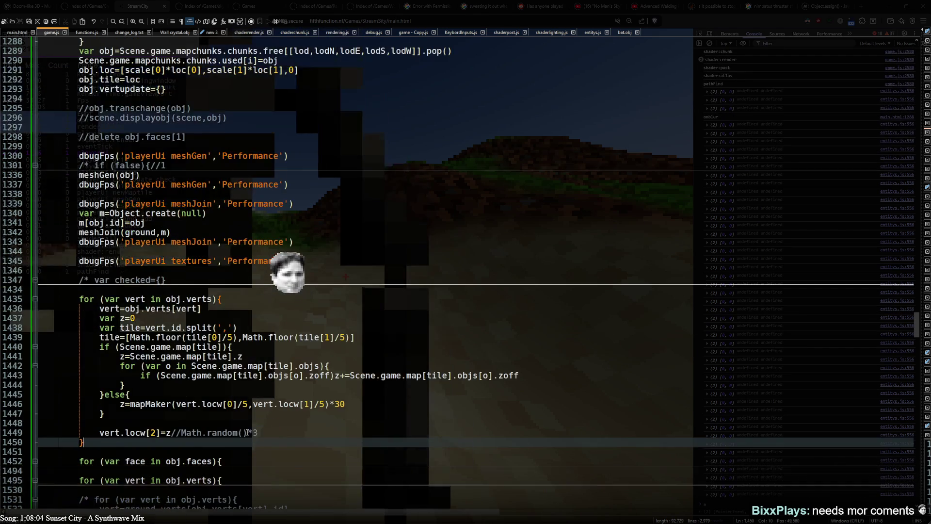
drag(79, 204, 115, 203)
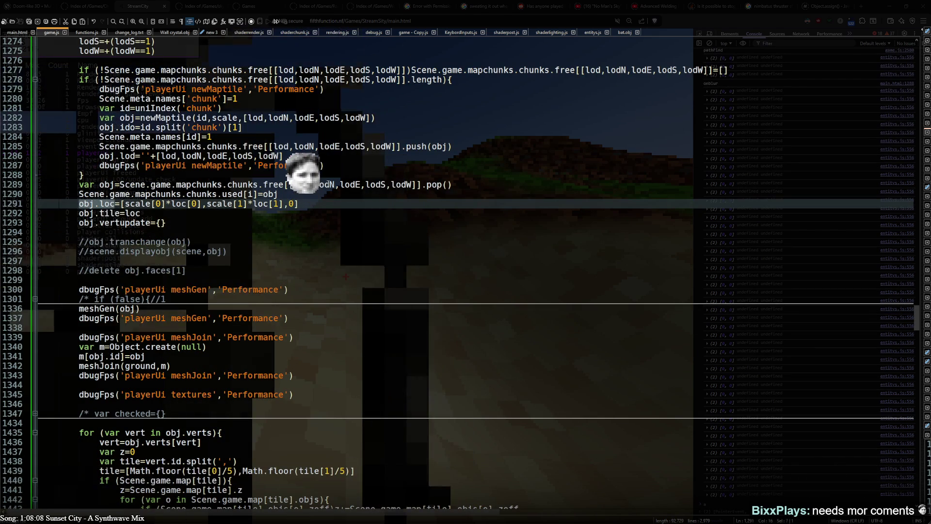
scroll(220, 379, down, 14)
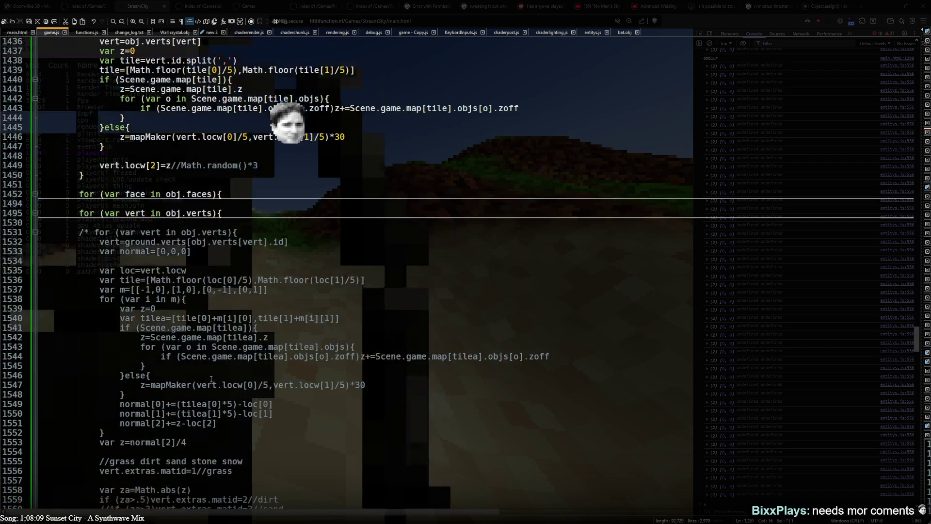
scroll(208, 362, up, 14)
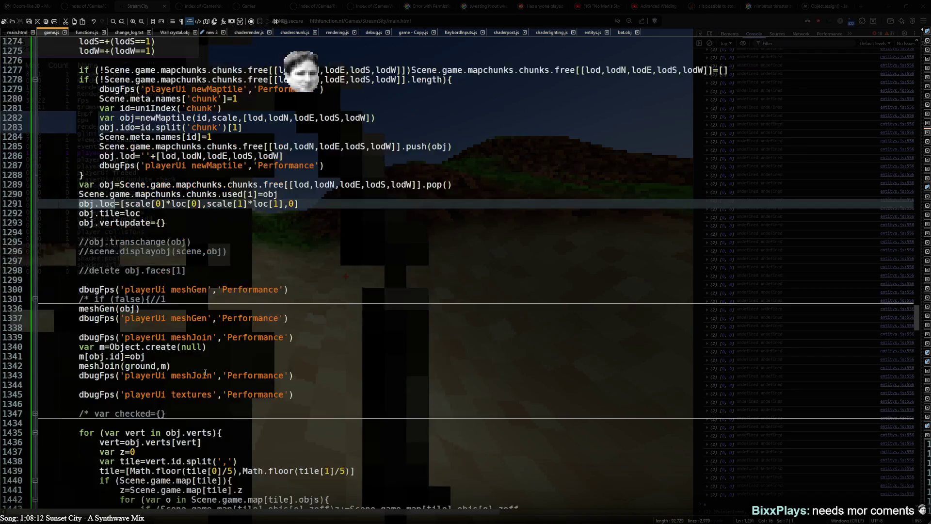
drag(130, 290, 202, 290)
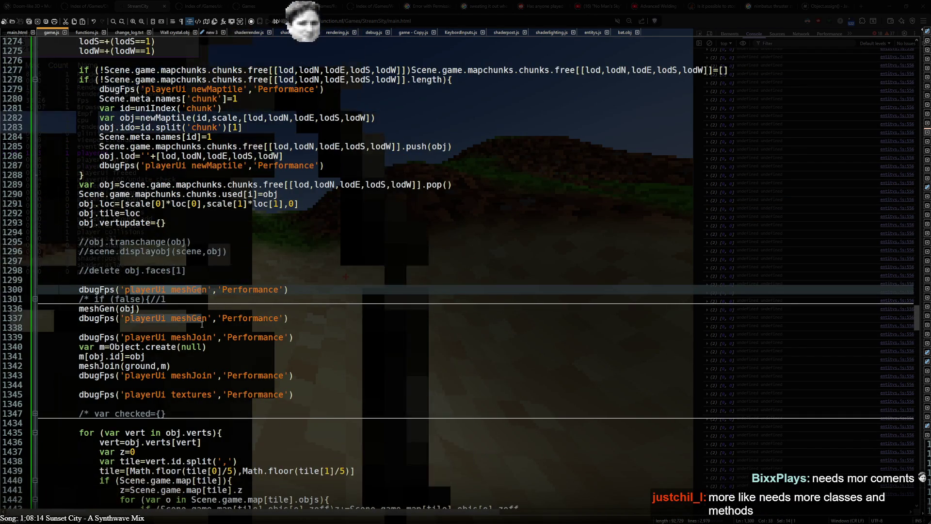
- Move to the vertex height for-loop on lines 1435–1436
scroll(196, 401, down, 5)
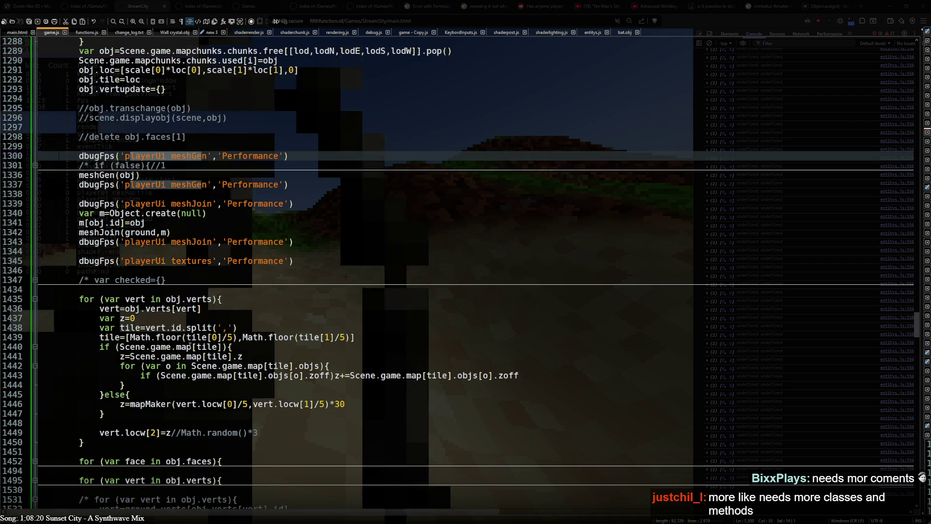
scroll(191, 358, down, 5)
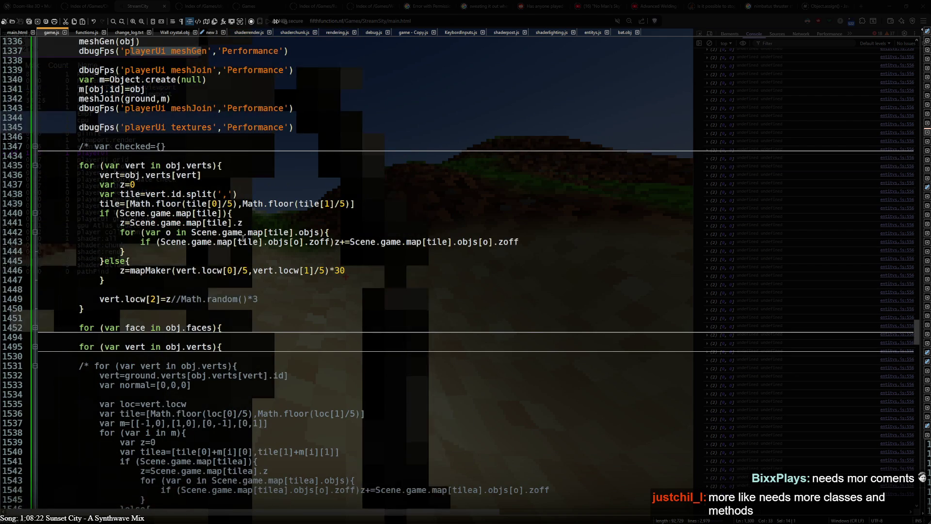
click(258, 175)
click(259, 167)
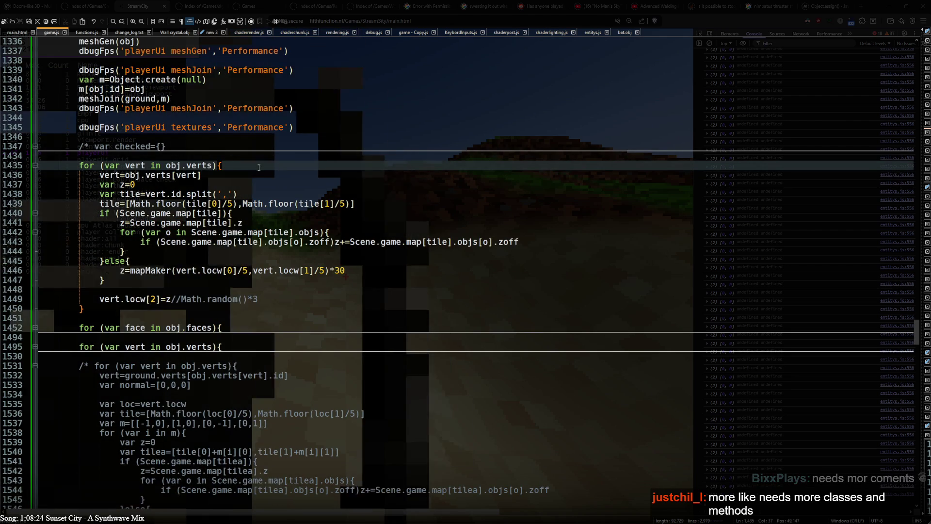
- Look at the ground in the game, then return to game.js and scroll to line 1553
key(alt+Tab)
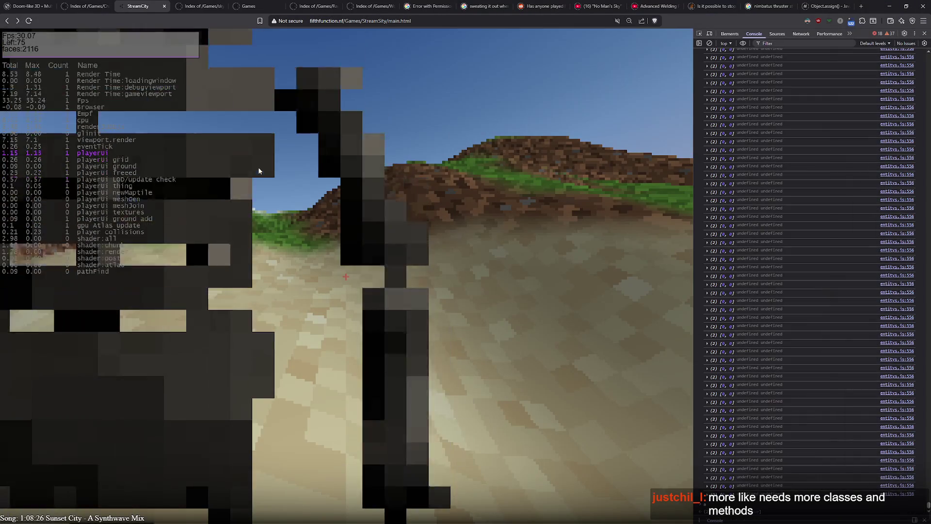
click(263, 167)
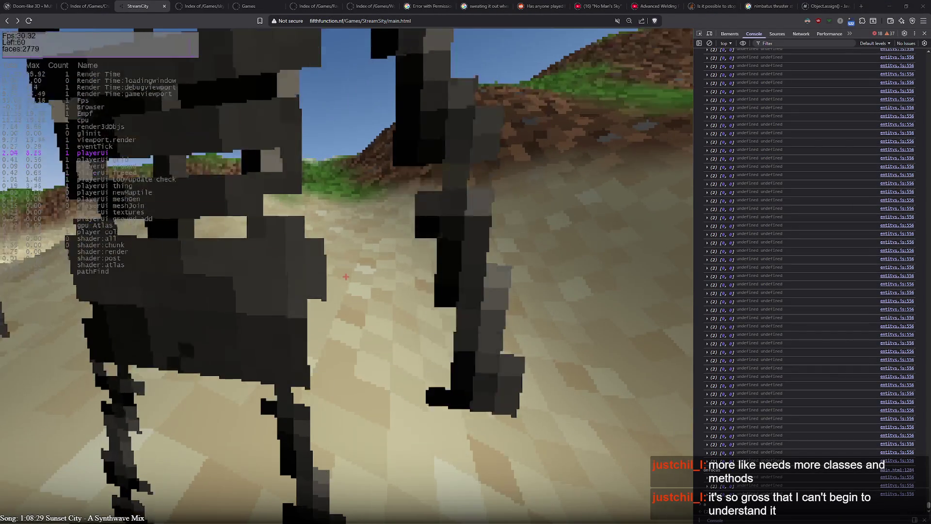
key(alt+Tab)
scroll(377, 209, up, 10)
scroll(203, 215, down, 20)
scroll(203, 215, down, 7)
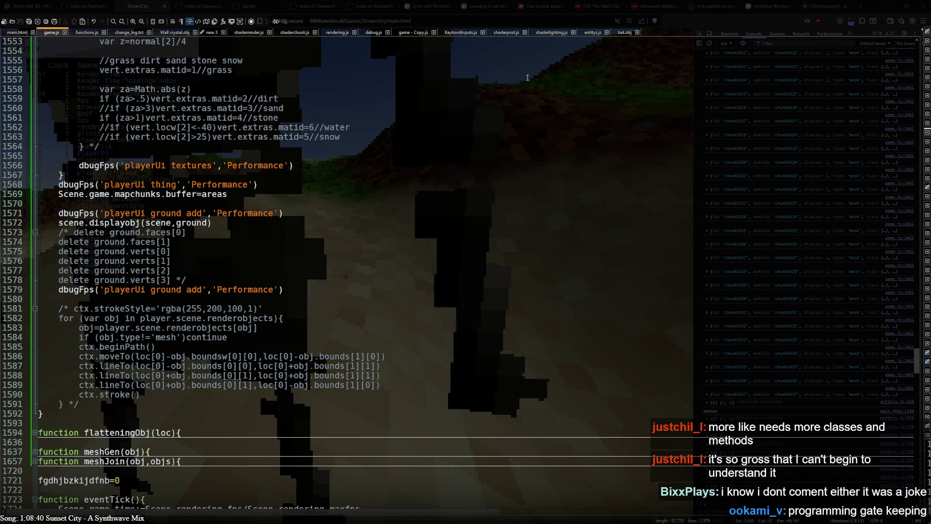
- In entitys.js, fold the turn and newpath functions and select the mobPro.actions definitions, lines 13–35
click(594, 34)
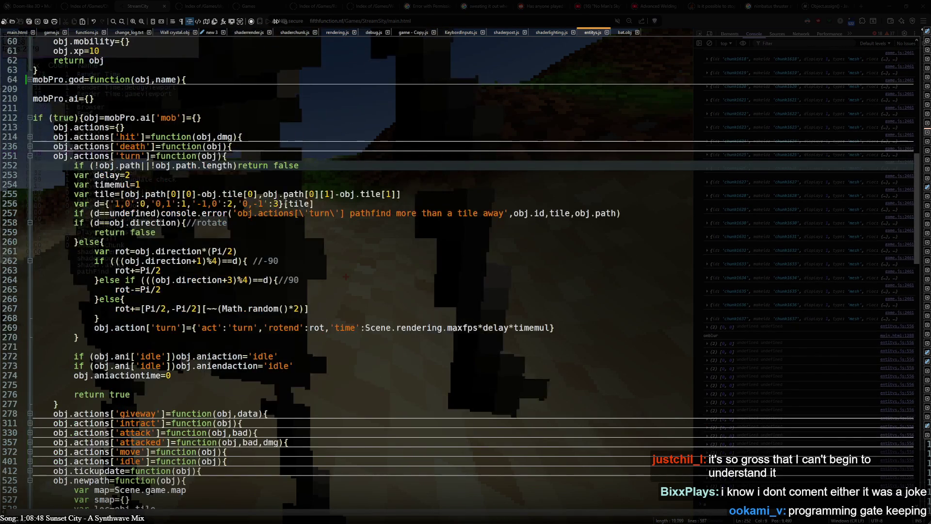
scroll(67, 242, up, 2)
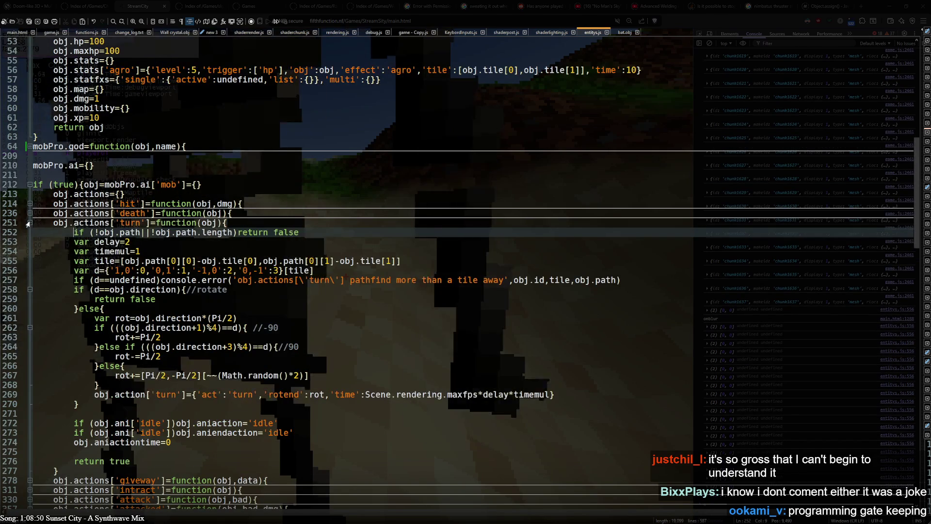
click(29, 222)
click(29, 299)
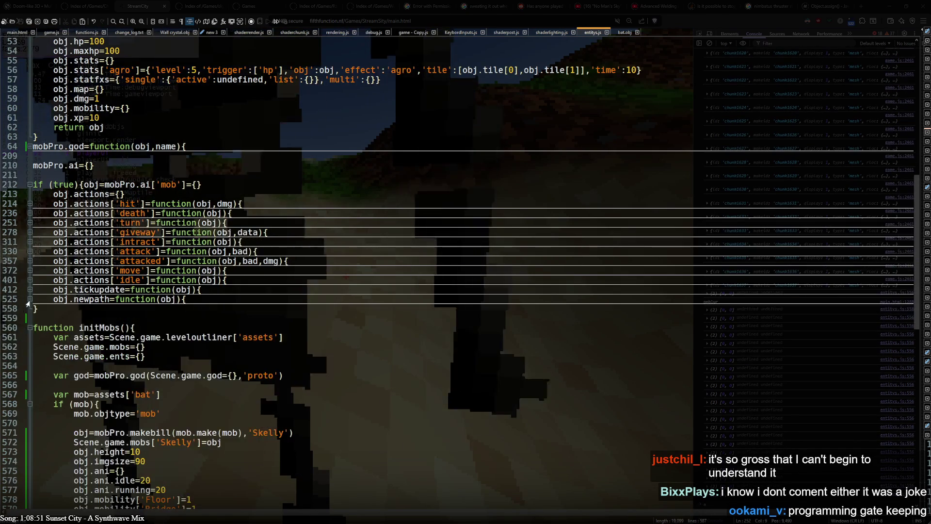
scroll(34, 300, up, 14)
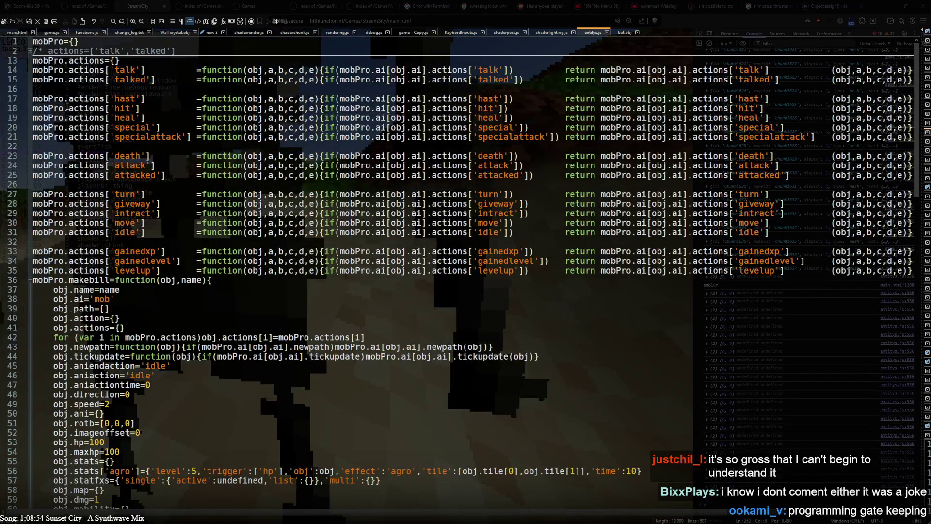
mouse_move(33, 60)
mouse_down()
mouse_move(170, 240)
mouse_move(177, 270)
mouse_up()
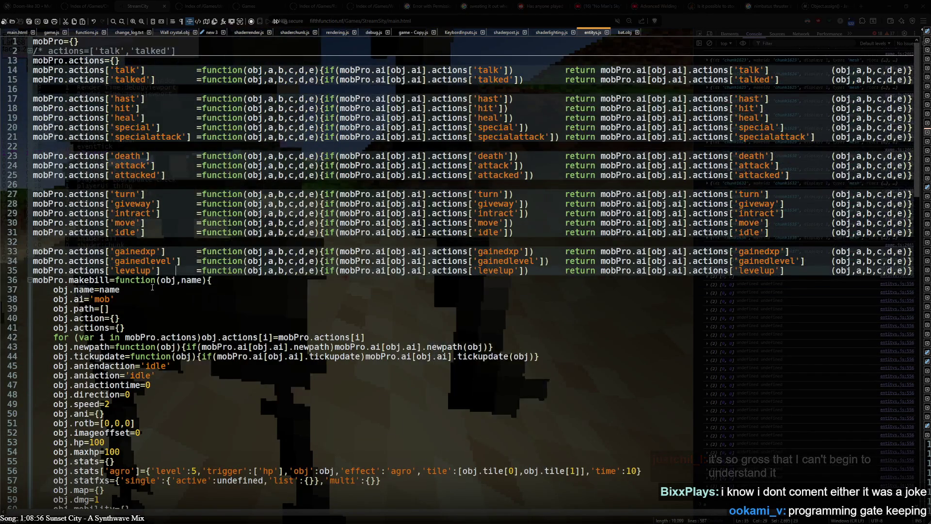
- Fold makebill, the mob AI block and initMobs, then open a wide second view
scroll(177, 270, down, 8)
click(29, 146)
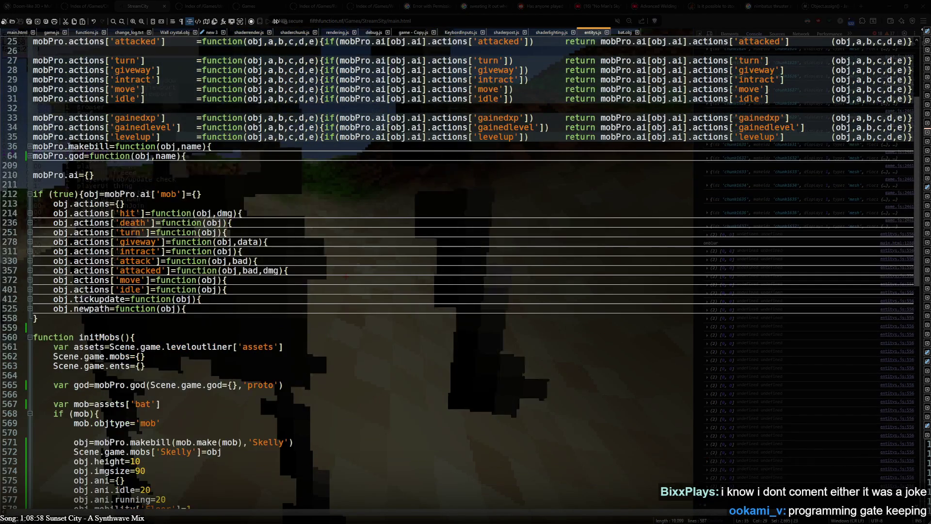
click(29, 194)
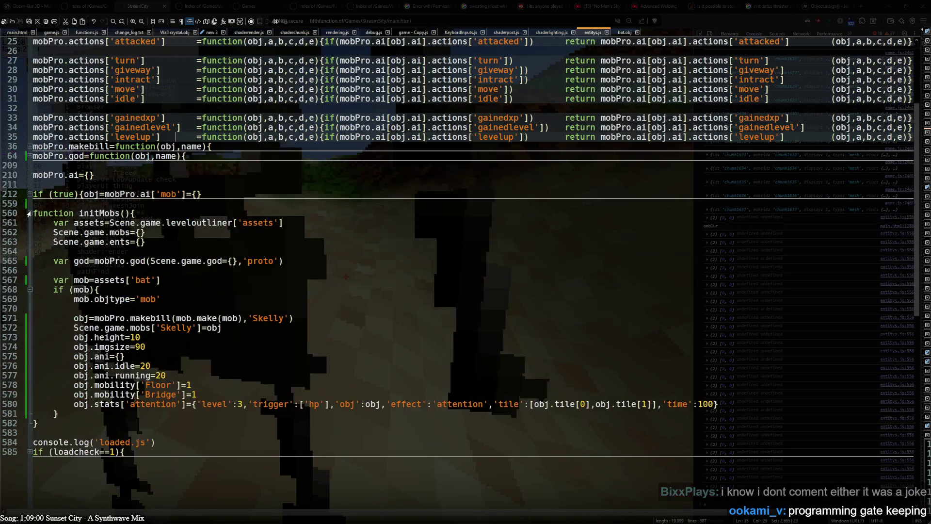
click(29, 213)
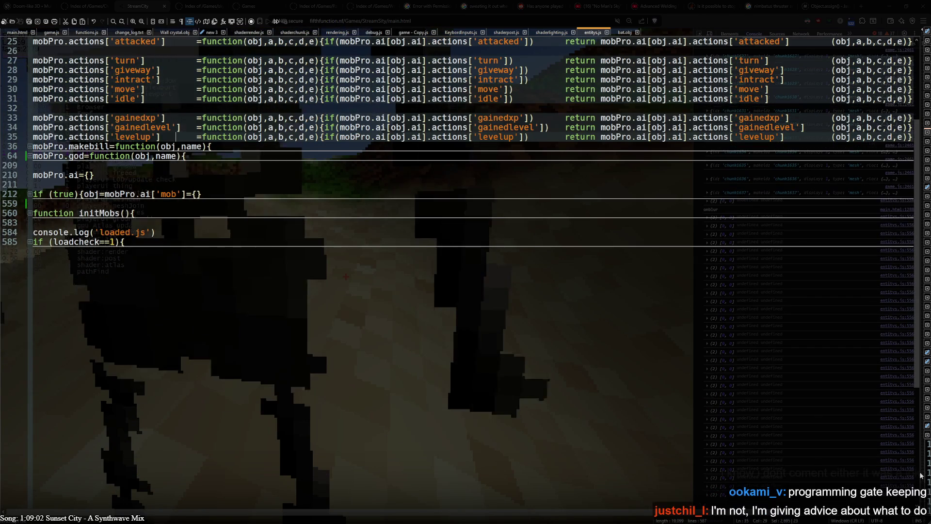
drag(919, 439, 100, 439)
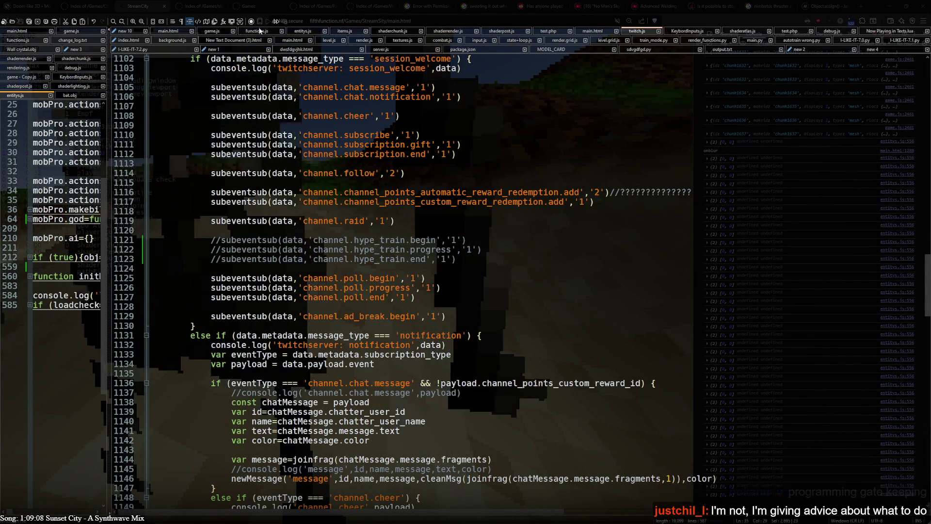
- Show entitys.js in the wide view and fold initMobs at line 1536 and the mob AI block at 308
click(303, 30)
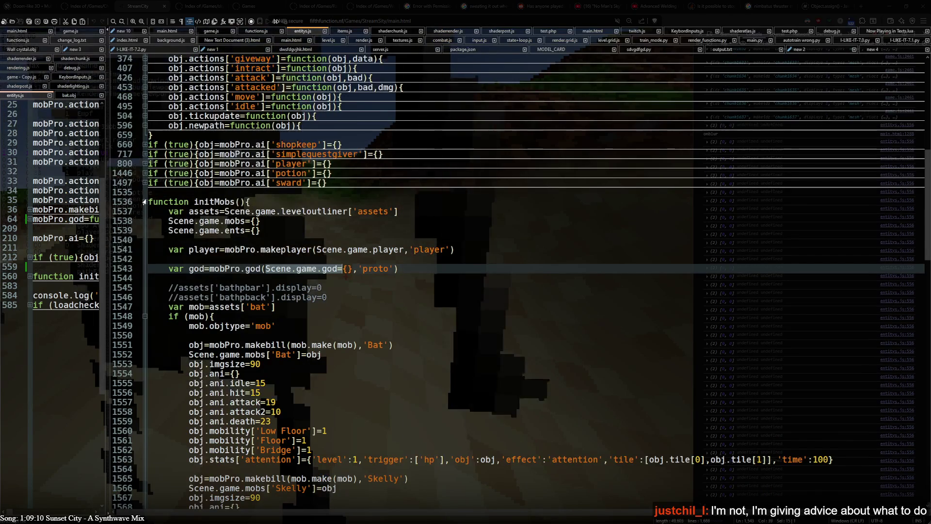
click(145, 201)
scroll(164, 291, up, 7)
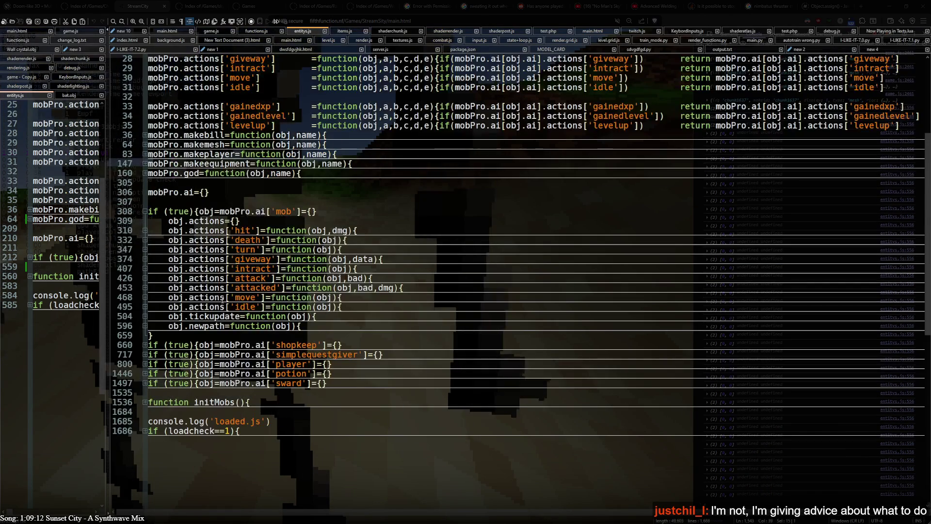
click(144, 211)
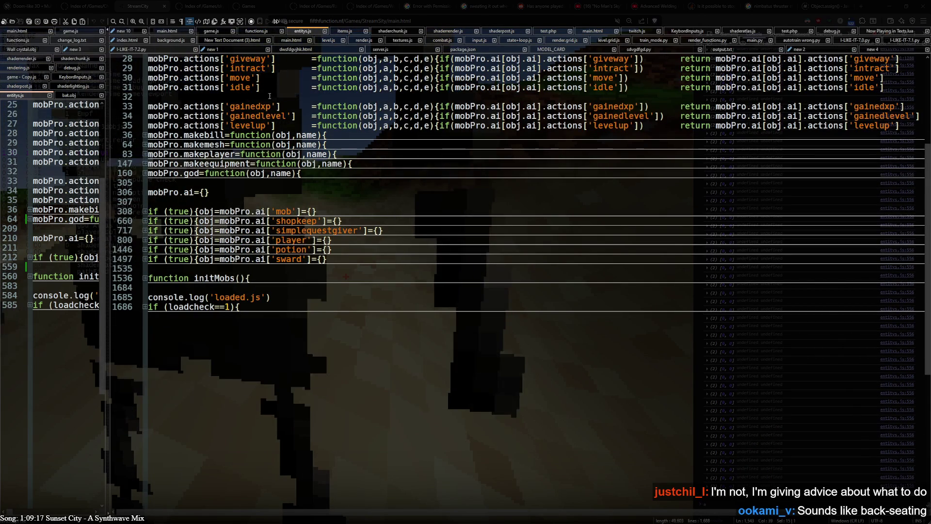
- Step through the makebill, makemesh, makeplayer, makeequipment and mobPro.god definitions, selecting mobPro.god
scroll(203, 96, up, 2)
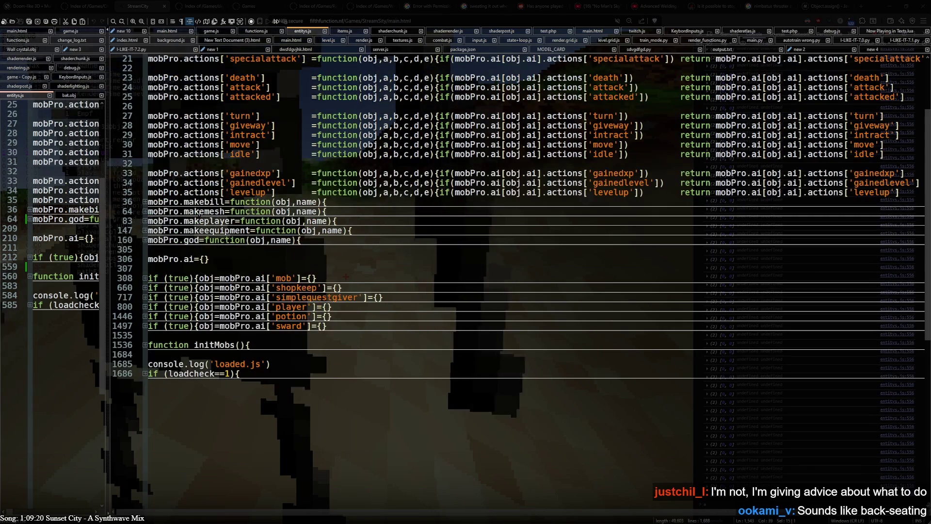
click(151, 203)
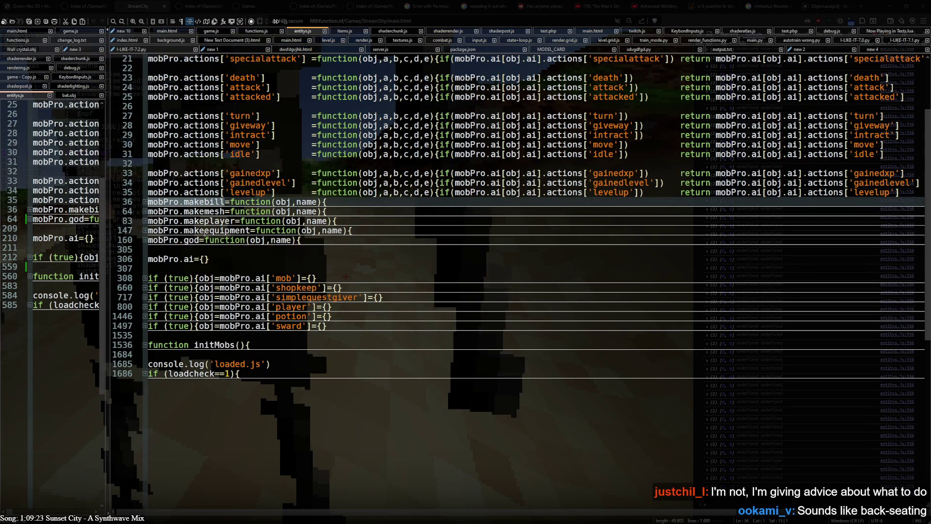
click(221, 211)
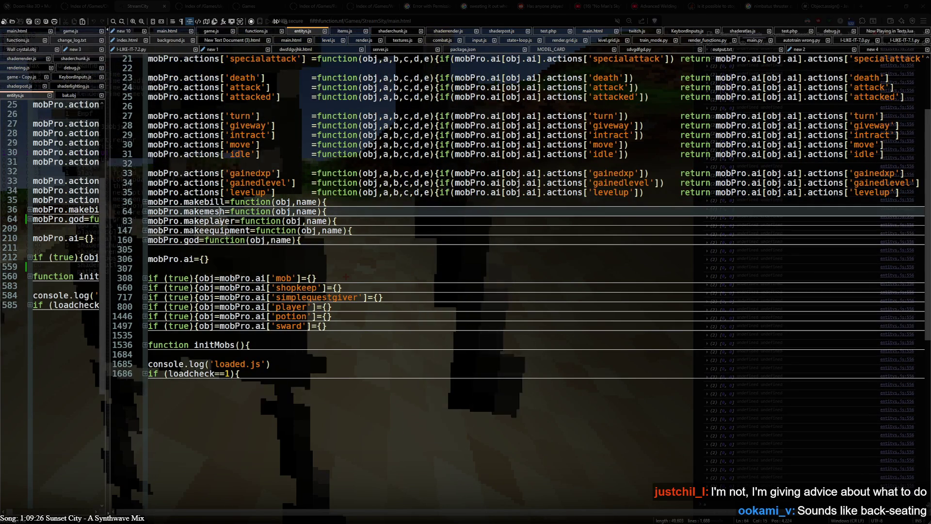
click(221, 220)
click(213, 240)
click(216, 231)
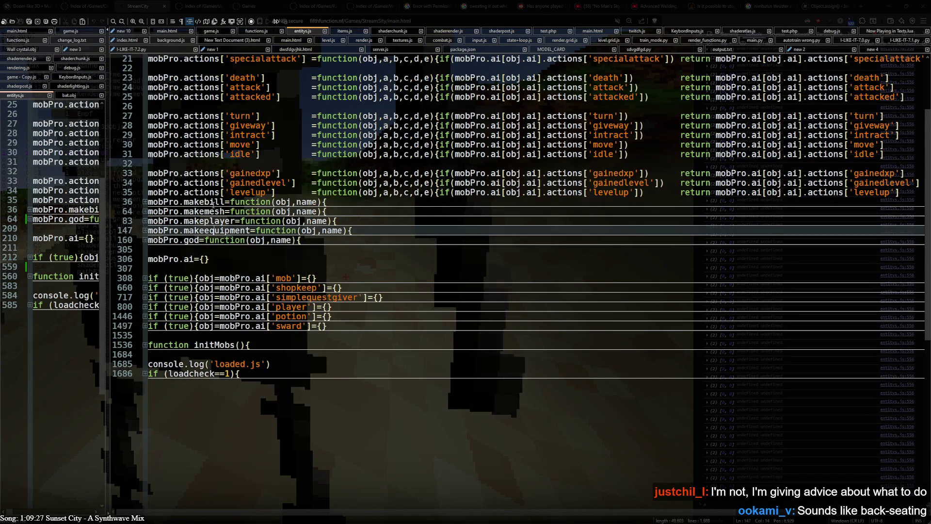
click(194, 240)
key(shift+Home)
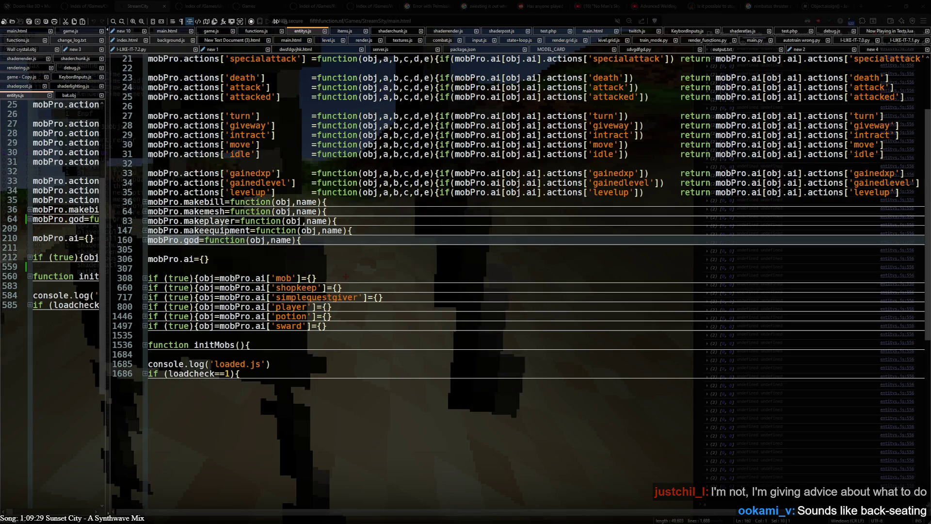
- Select the folded AI blocks from line 308 to 1497, then expand the mob AI block
scroll(196, 223, down, 2)
scroll(196, 210, down, 2)
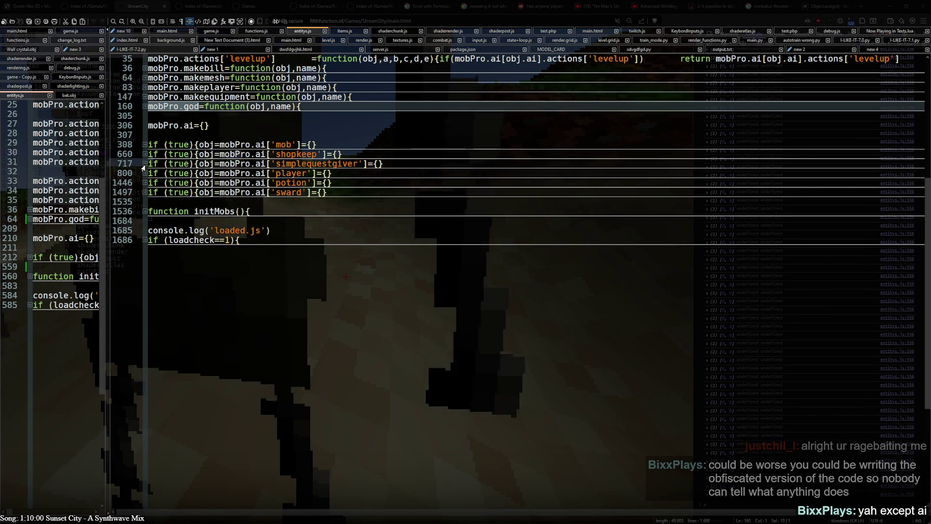
mouse_move(148, 145)
mouse_down()
mouse_move(160, 145)
mouse_move(199, 192)
mouse_up()
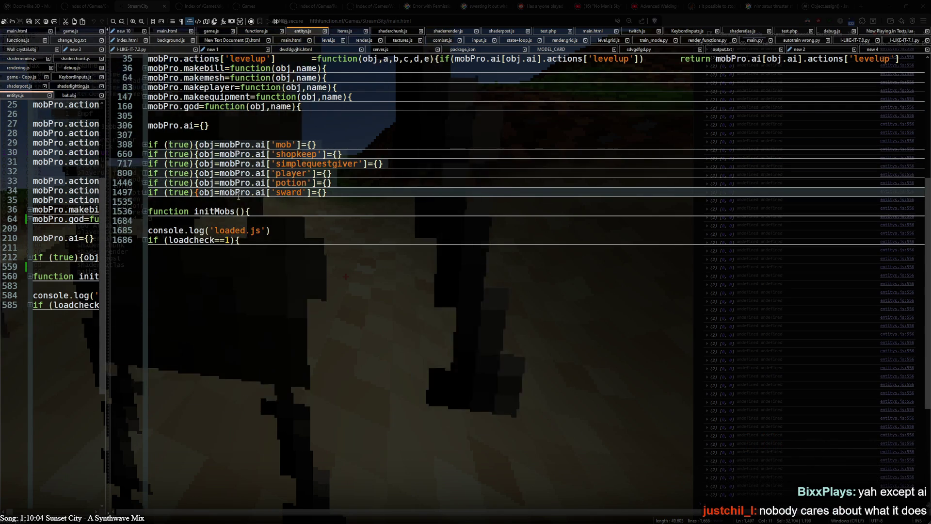
scroll(228, 199, up, 2)
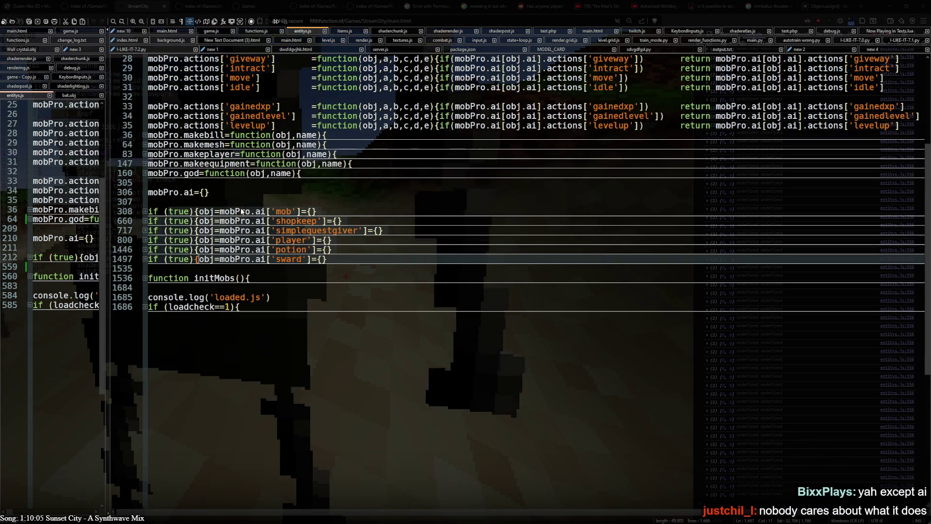
scroll(241, 212, down, 2)
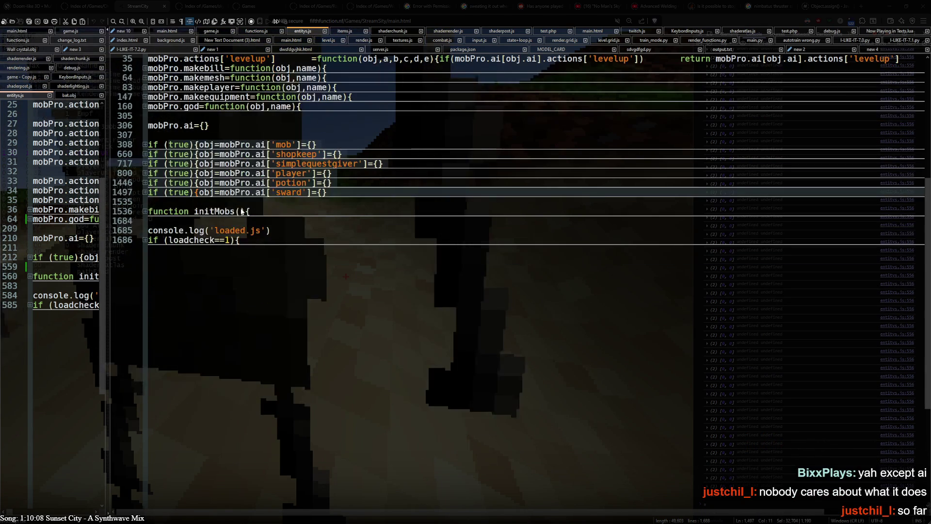
click(238, 192)
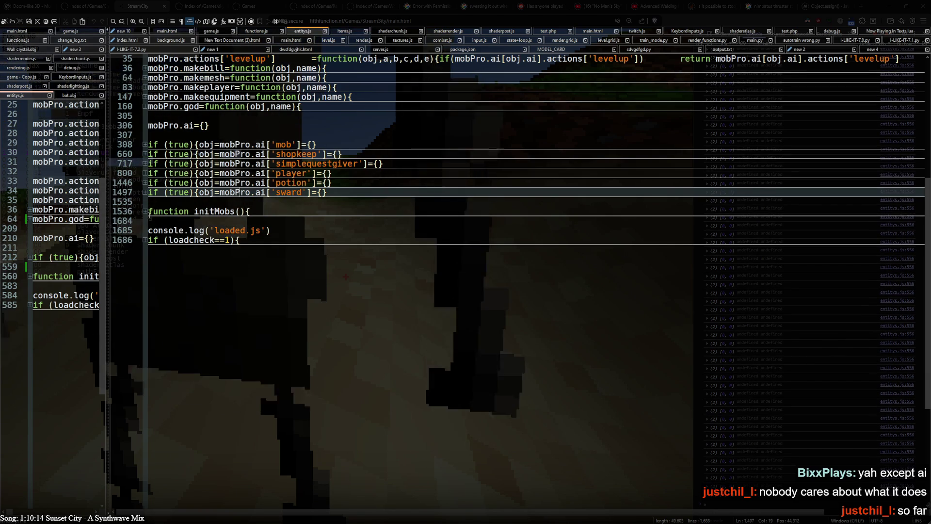
click(145, 144)
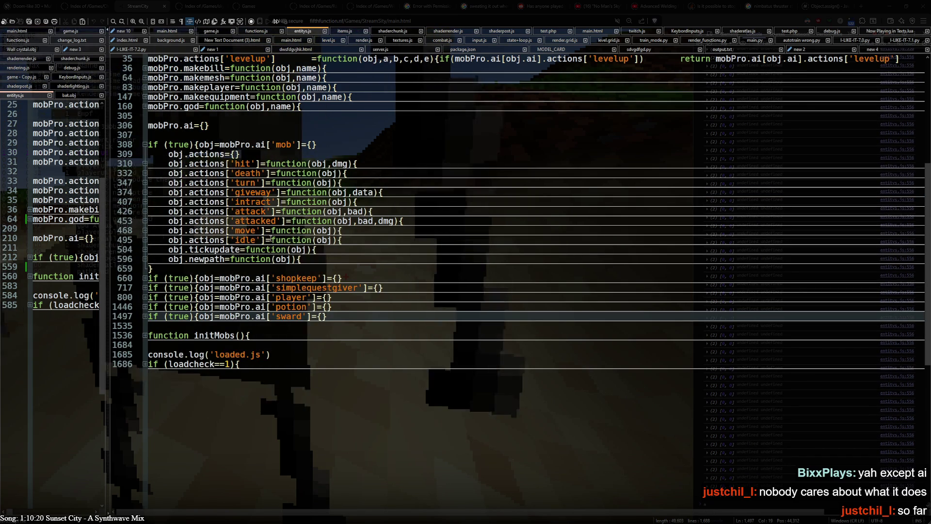
- Unfold the loadcheck block and initMobs, then highlight mobPro occurrences on the Bat setup line
click(145, 364)
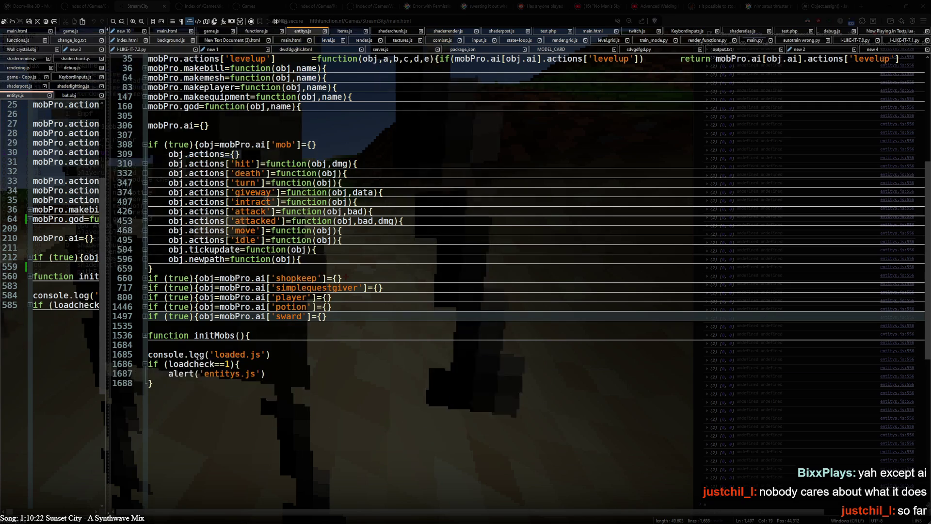
click(145, 335)
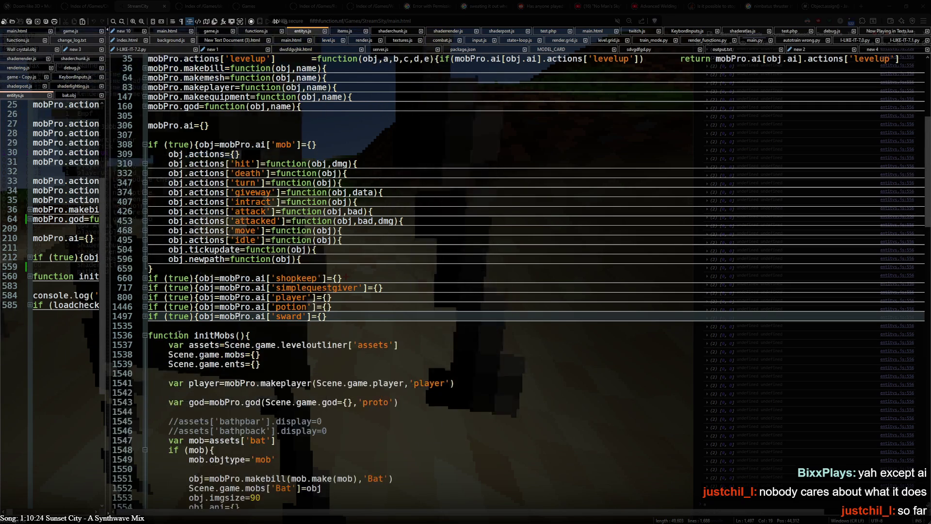
scroll(233, 211, down, 9)
click(234, 211)
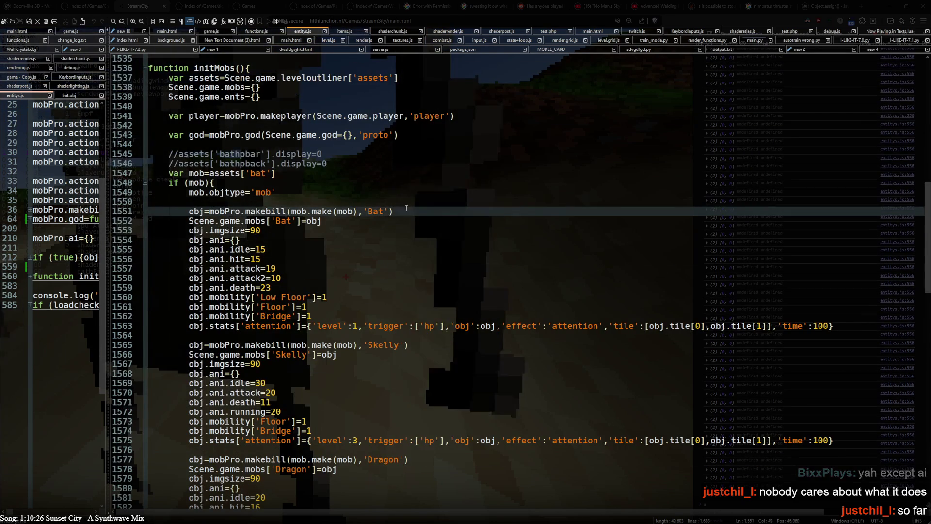
drag(149, 202, 229, 208)
double_click(228, 209)
click(297, 211)
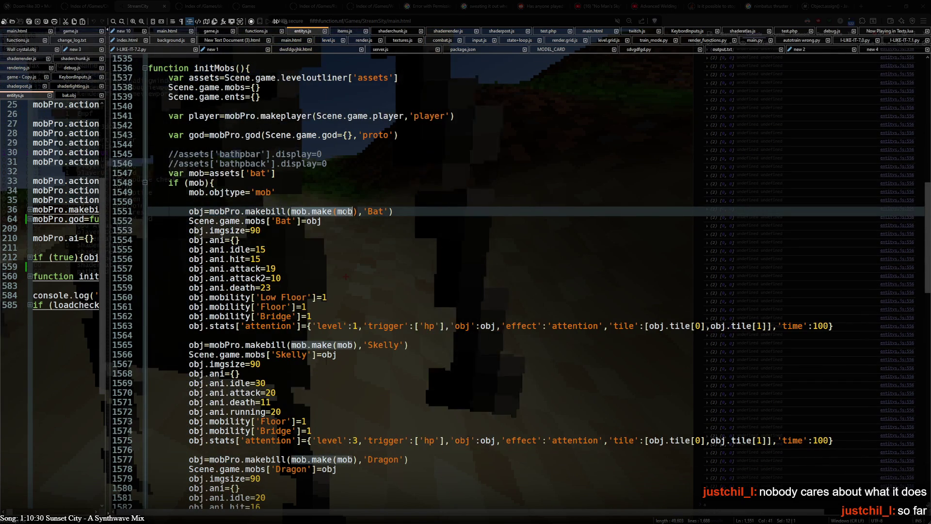
- Select mob.make, mobPro.makebill, the Bat mobs entry, imgsize and ani.idle in the Bat setup
drag(332, 212, 292, 211)
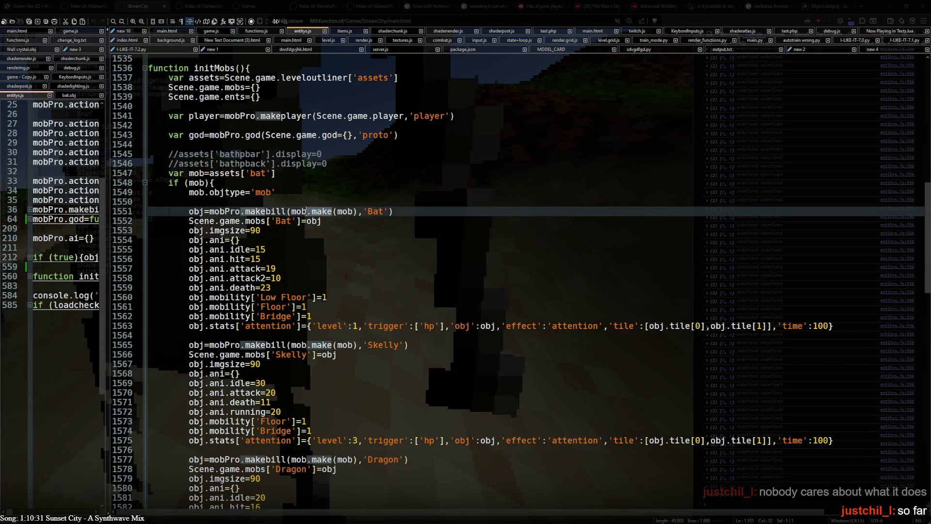
click(360, 212)
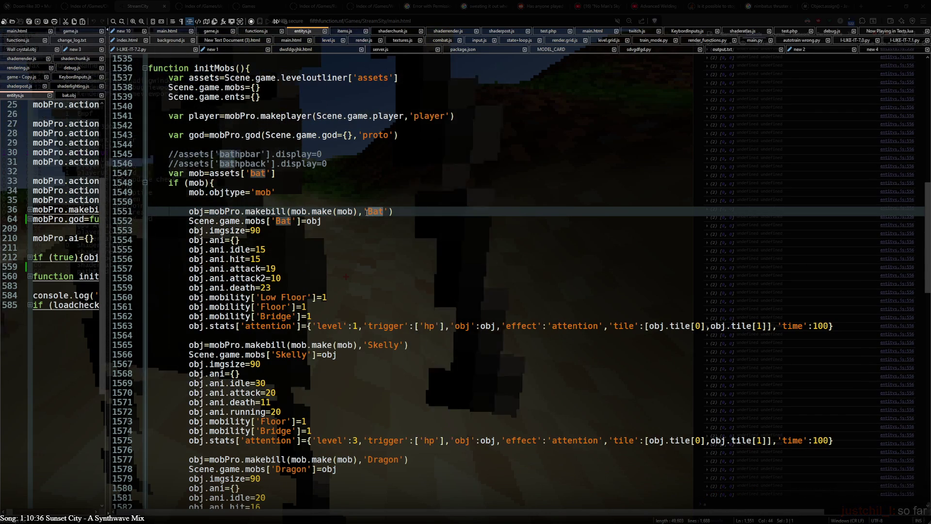
drag(240, 212, 209, 212)
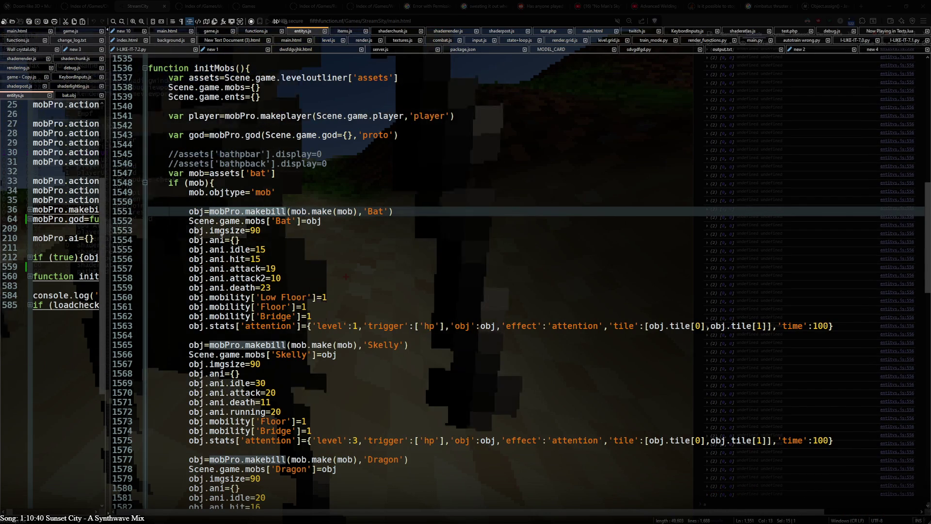
drag(189, 221, 290, 220)
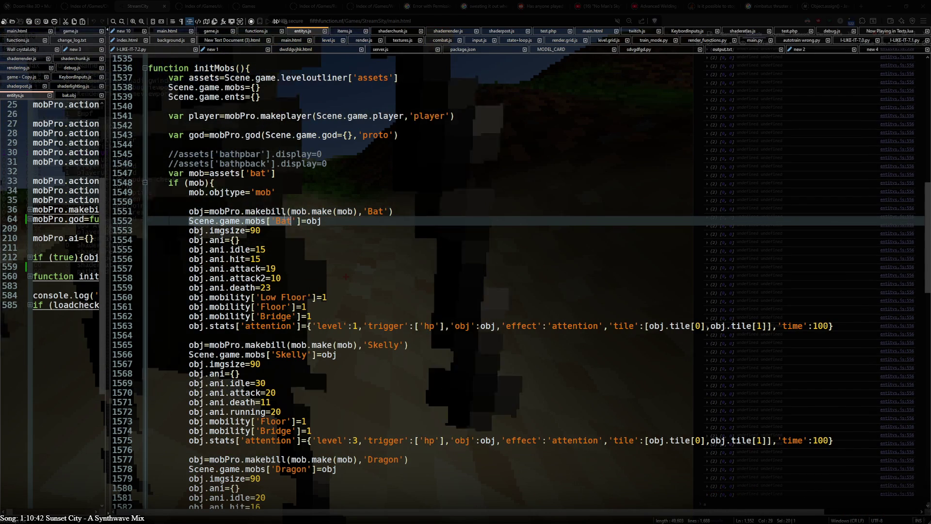
double_click(220, 231)
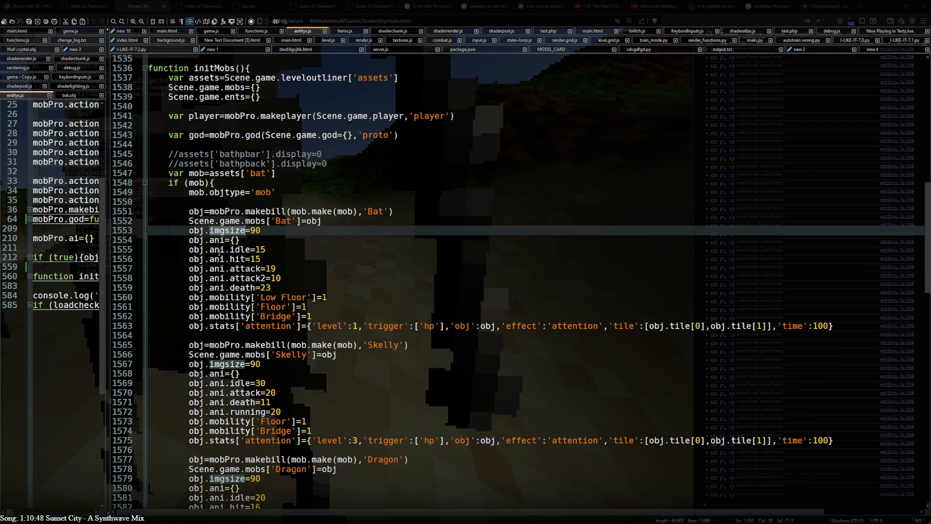
drag(209, 249, 250, 249)
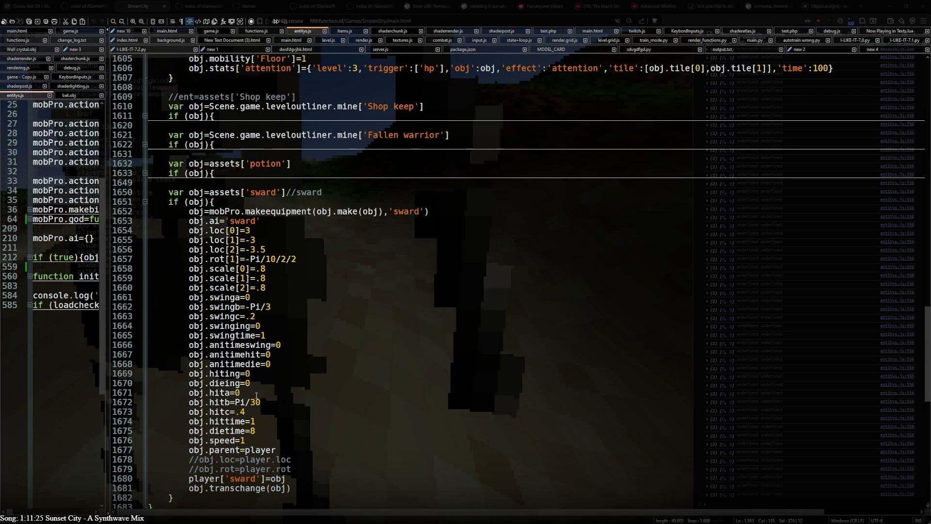
- Fold the sward equipment block and briefly expand then refold the potion block
scroll(258, 401, up, 2)
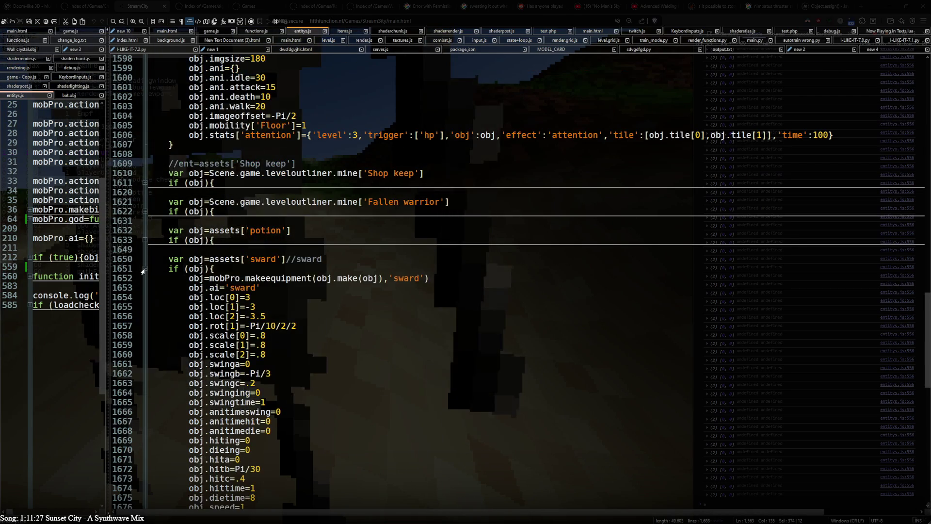
click(144, 270)
click(143, 239)
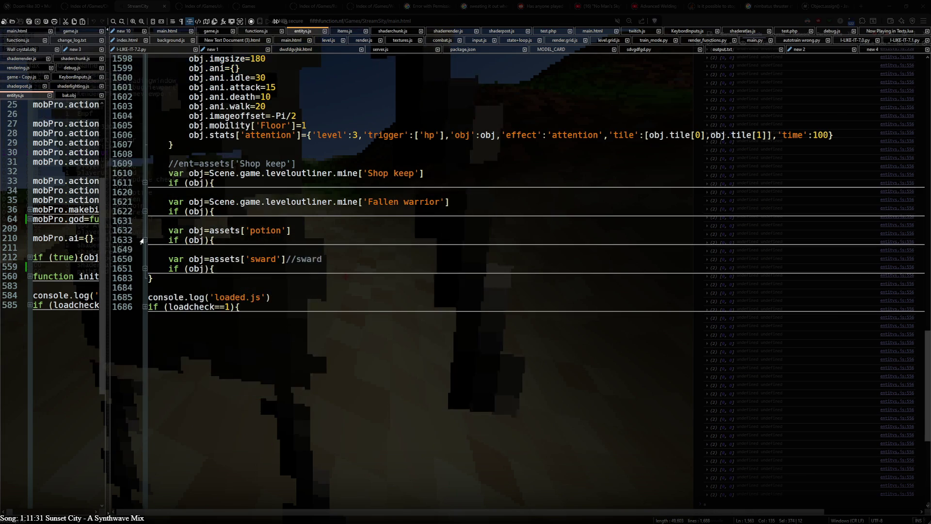
click(144, 240)
- Expand the player AI block, fold tickupdate and newpath, and select obj.actions and .actions['move' on line 1344
scroll(221, 305, up, 15)
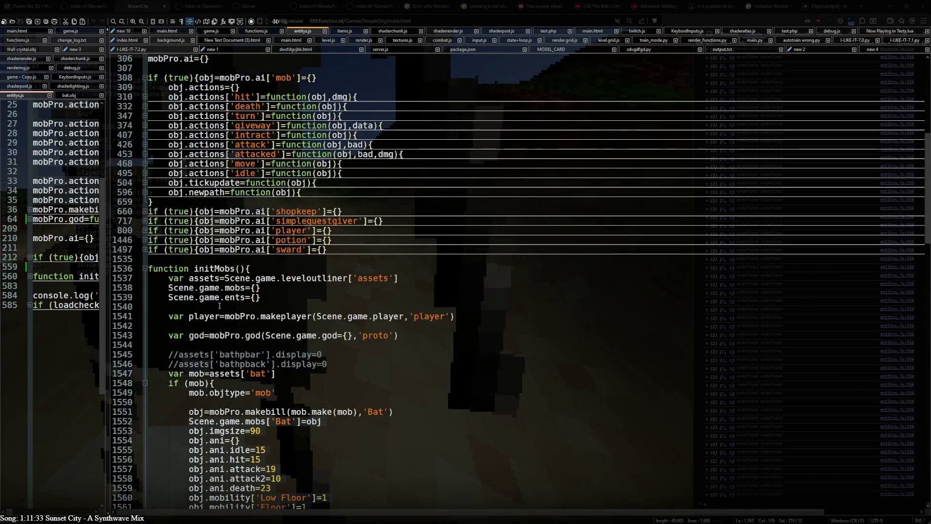
click(144, 231)
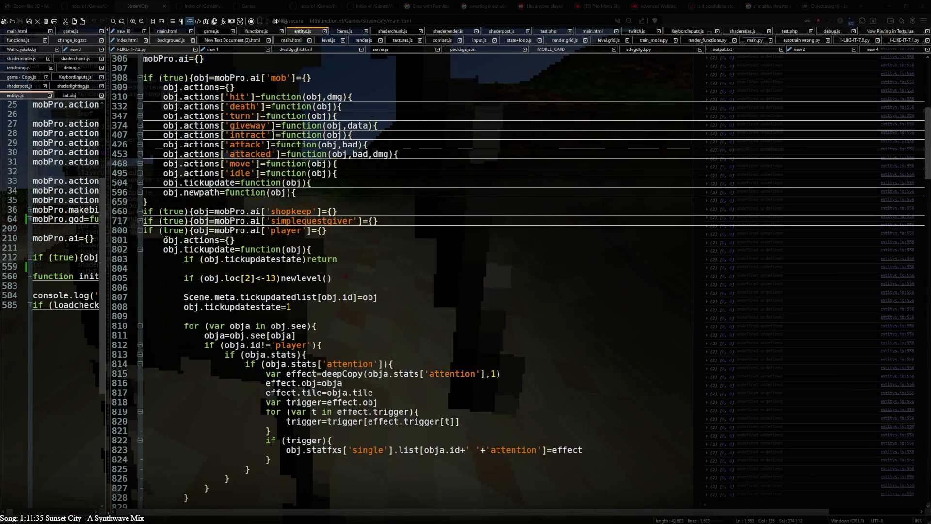
scroll(168, 241, down, 2)
scroll(167, 240, down, 2)
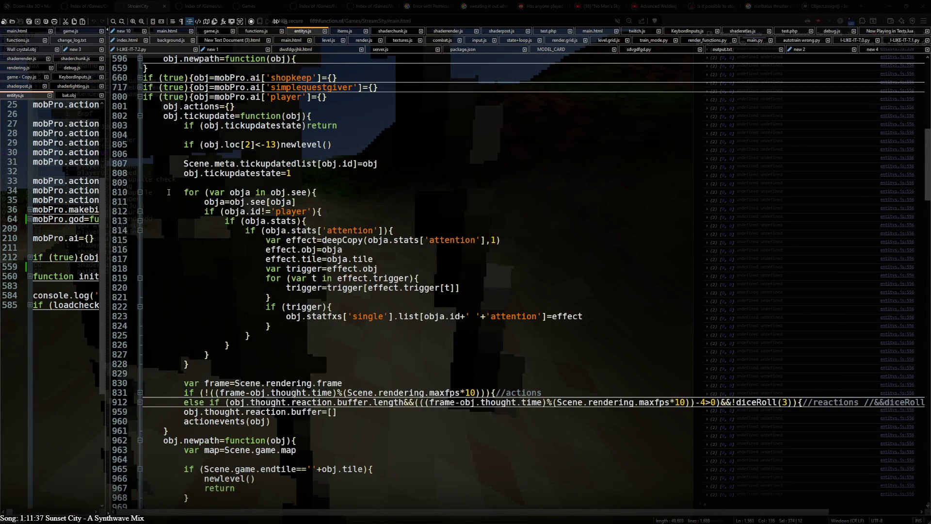
click(145, 116)
click(145, 126)
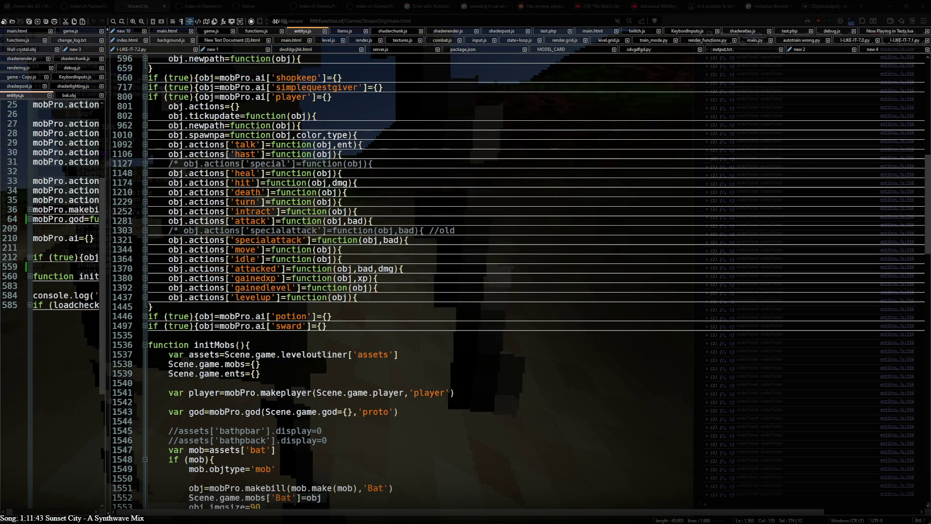
drag(168, 240, 224, 240)
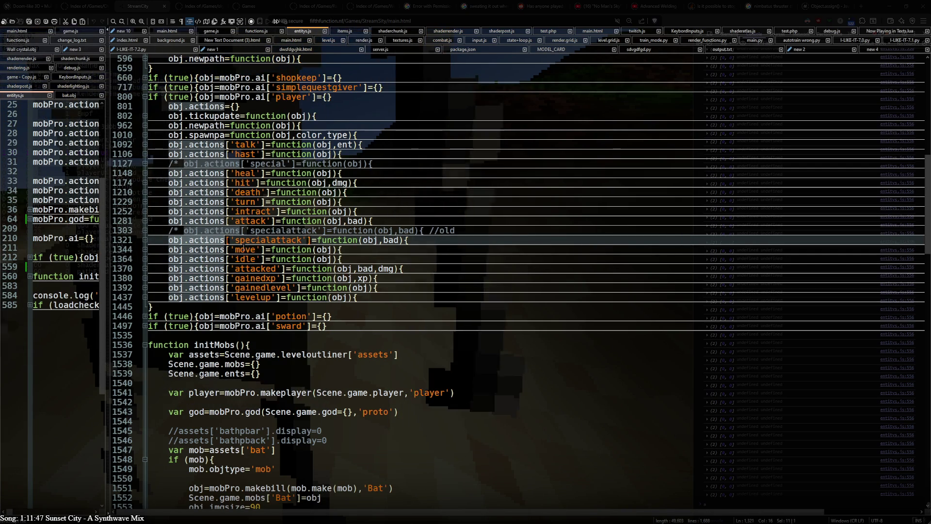
drag(257, 250, 189, 249)
key(shift+Left)
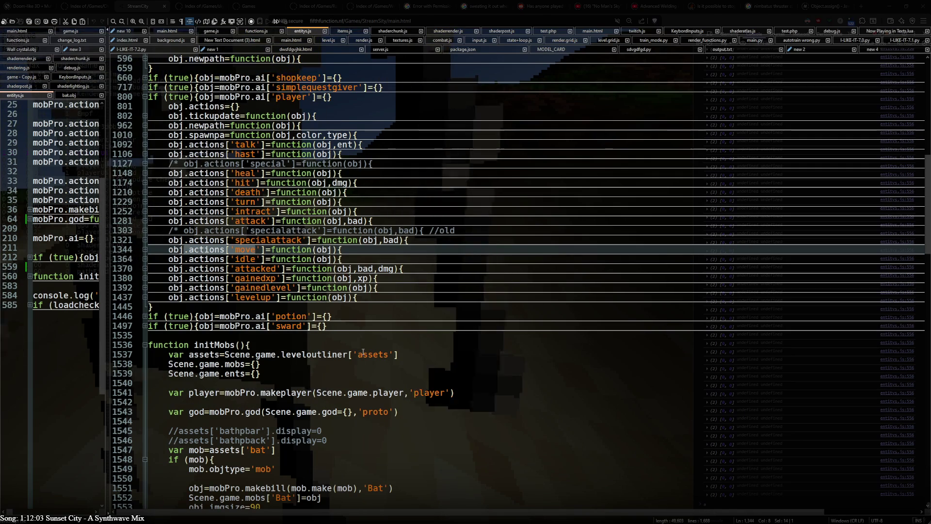
- Fold the player AI block and return to the mobPro.actions list at the top of entitys.js
scroll(364, 352, up, 2)
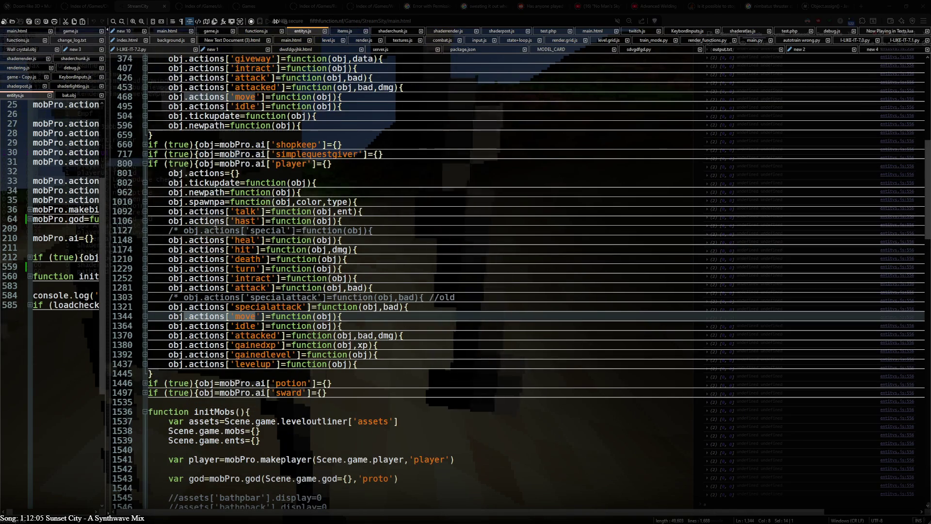
click(144, 163)
scroll(250, 264, up, 12)
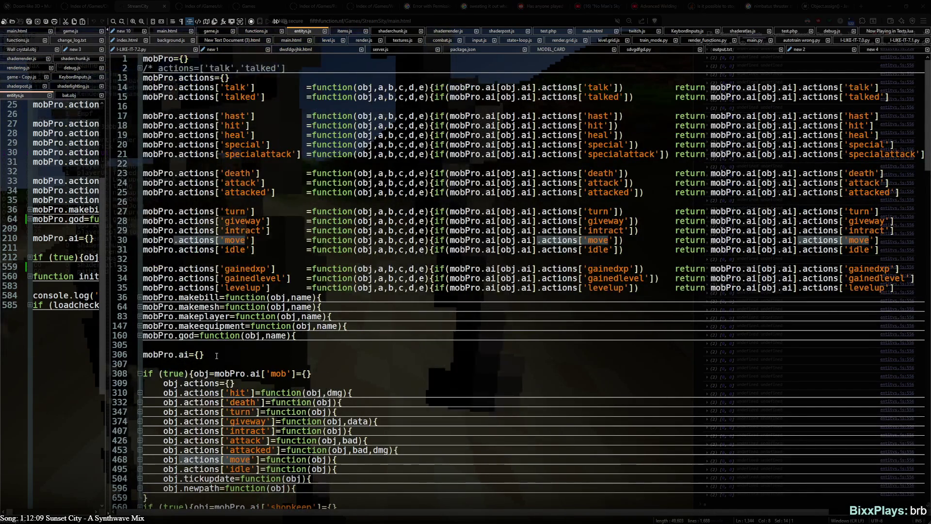
scroll(222, 364, down, 2)
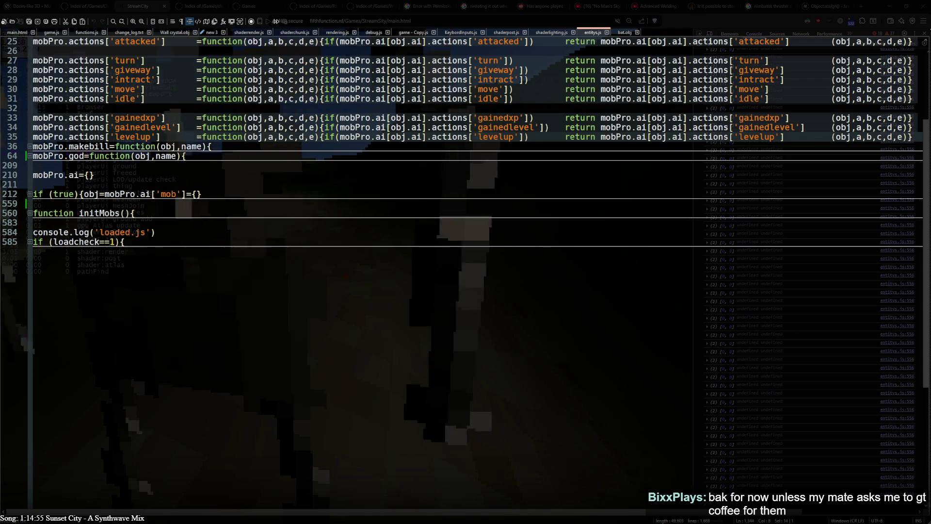
- Switch to functions.js to view the pathFind back-tracking loop around lines 7709–7758
click(81, 33)
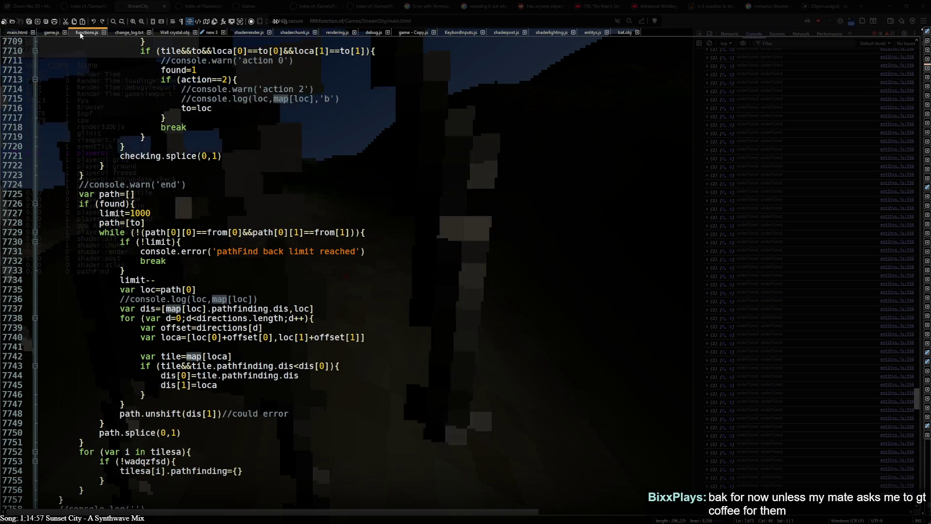
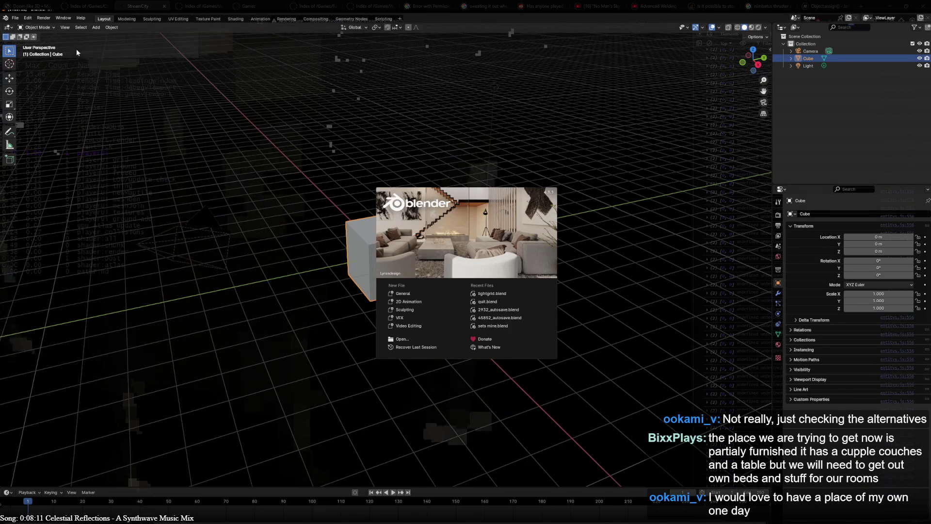
- Dismiss the splash screen, glance at the Open Recent file list, then close Blender
click(483, 256)
click(15, 18)
mouse_move(33, 41)
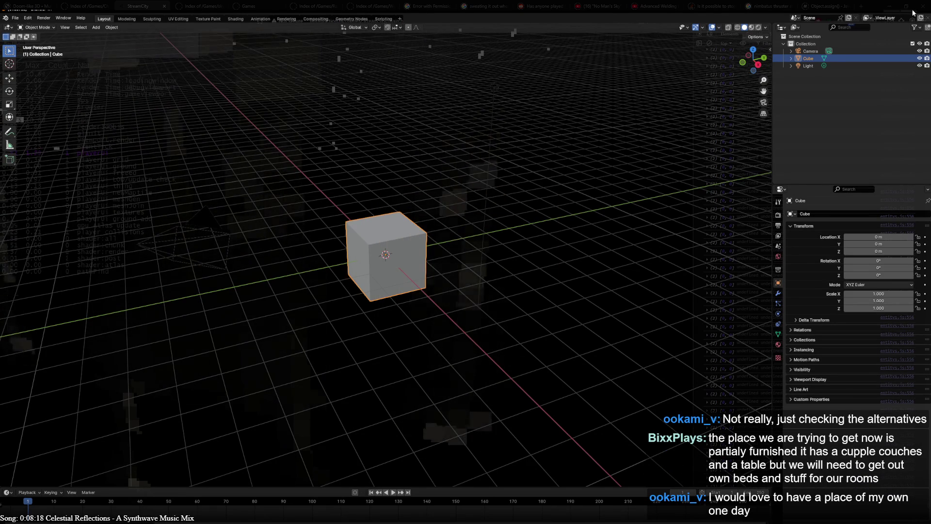
click(927, 11)
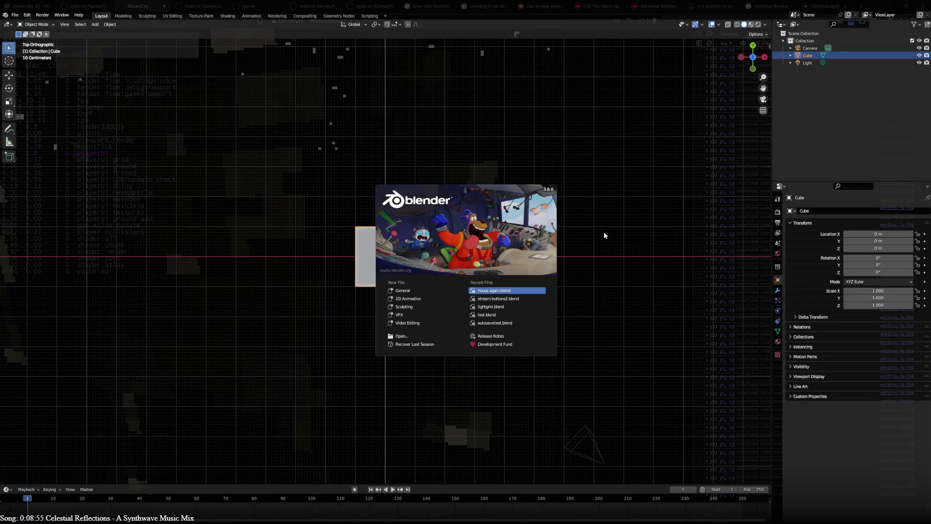
- Bring Blender back with the apartment floor-plan blockout project open
click(604, 231)
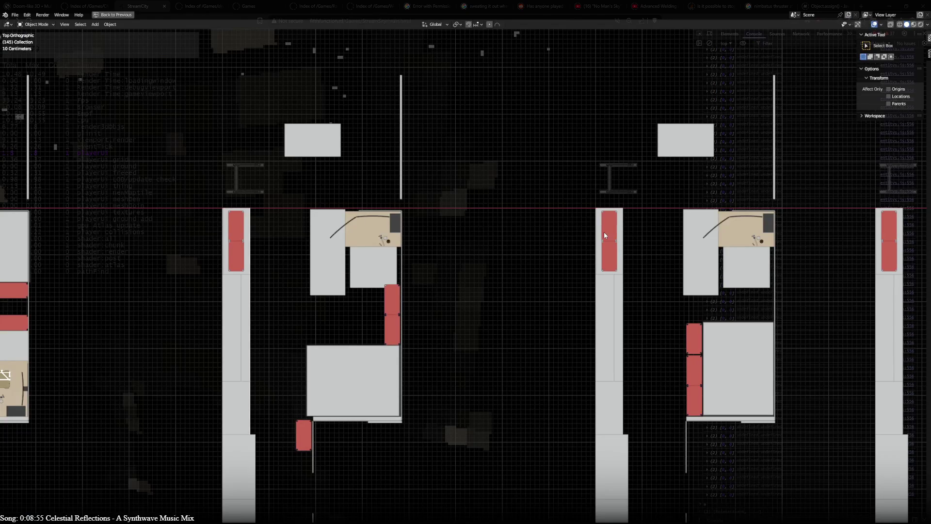
- Zoom out and pan the top view to centre the floor-plan references and blockouts
scroll(478, 269, down, 8)
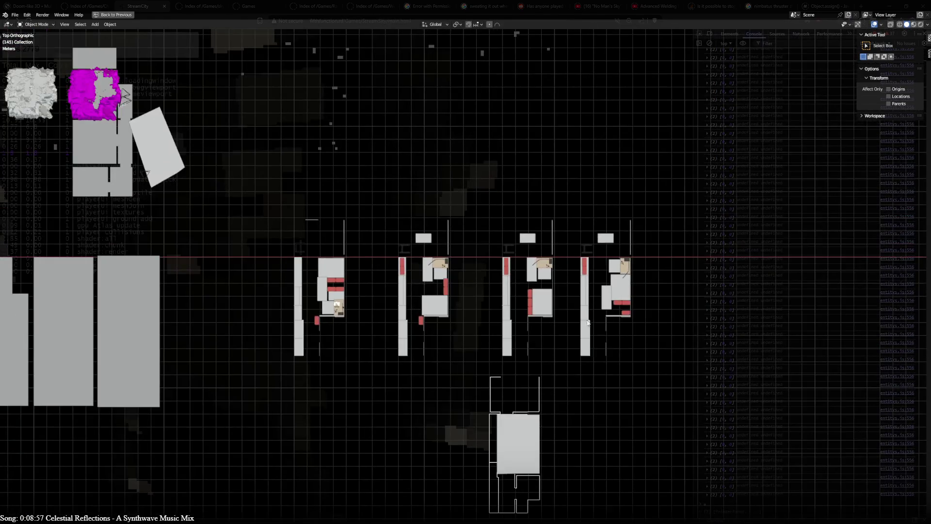
mouse_move(424, 246)
mouse_down()
mouse_move(655, 272)
mouse_move(821, 211)
mouse_move(43, 209)
mouse_move(49, 132)
mouse_up()
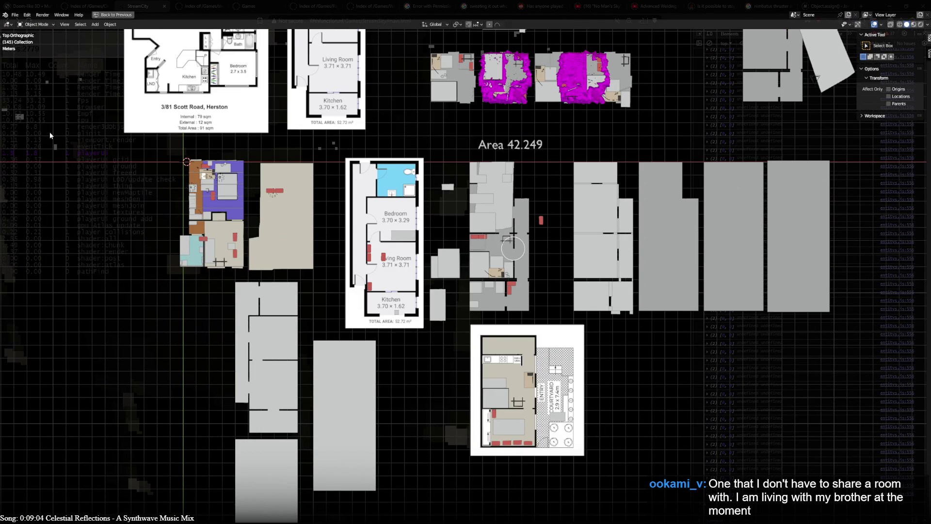
drag(49, 132, 863, 123)
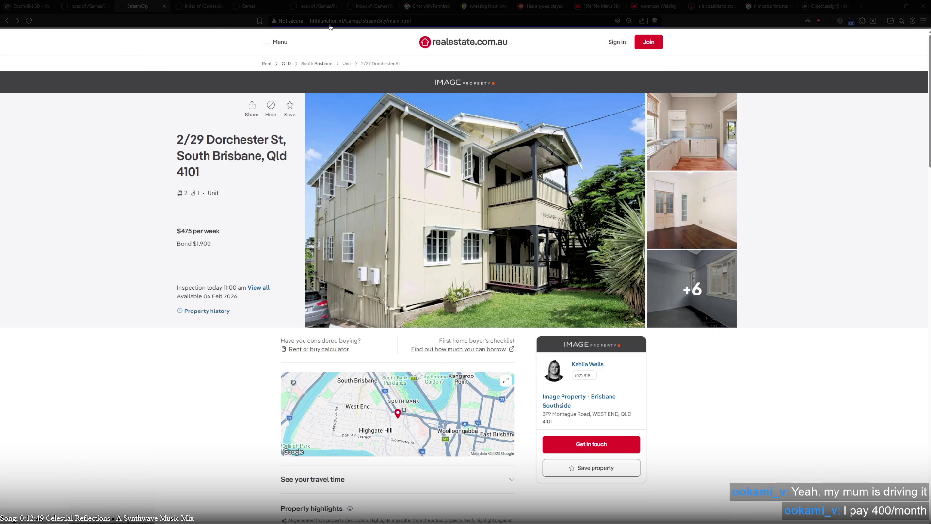
- Start entering a new web address in the browser's address bar, then cancel with Escape
click(330, 23)
key(Escape)
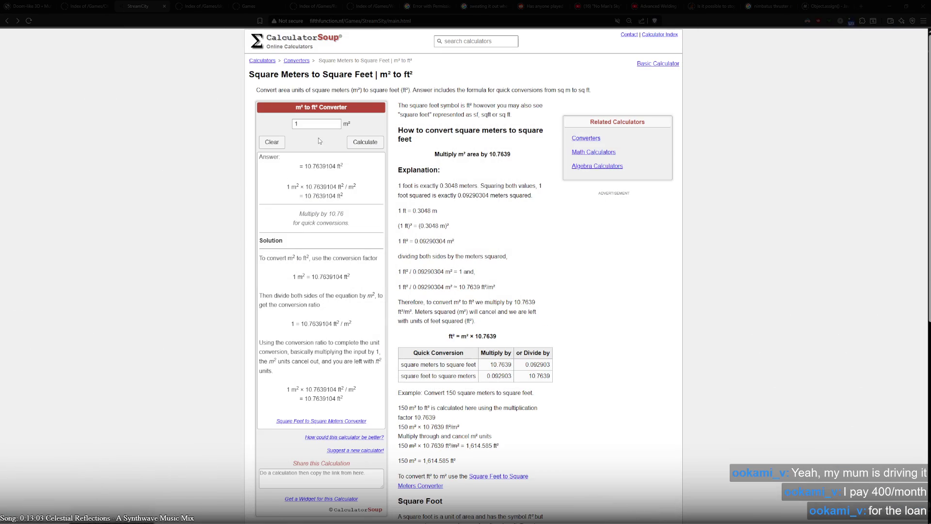
- Convert 50 m² to square feet in CalculatorSoup, giving 538.195521 ft²
click(310, 123)
text(50)
click(364, 142)
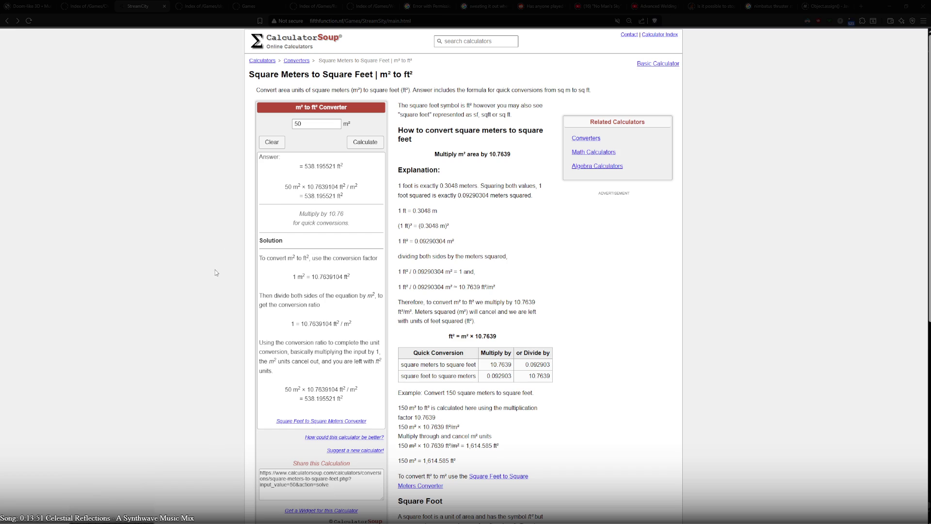
- Select the 538 in the square-foot result, then return to the Blender floor-plan scene
scroll(217, 272, down, 2)
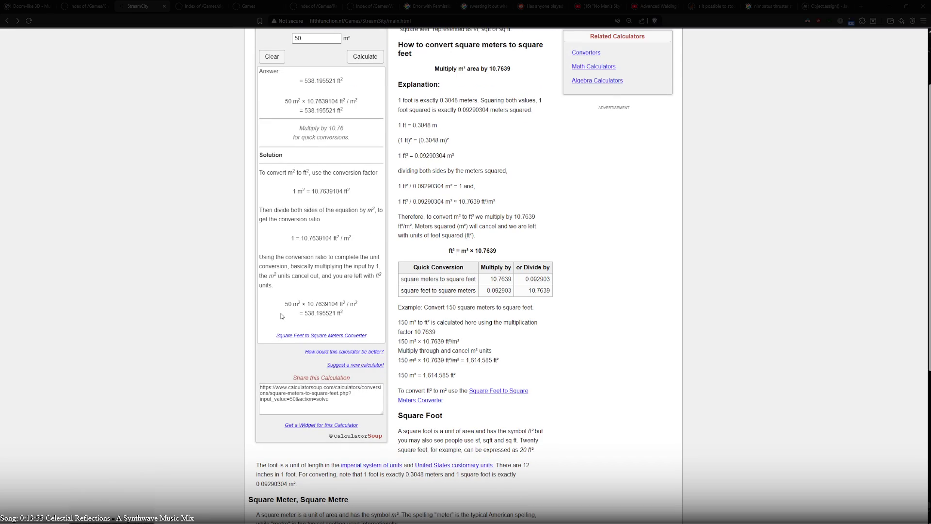
drag(305, 318, 315, 318)
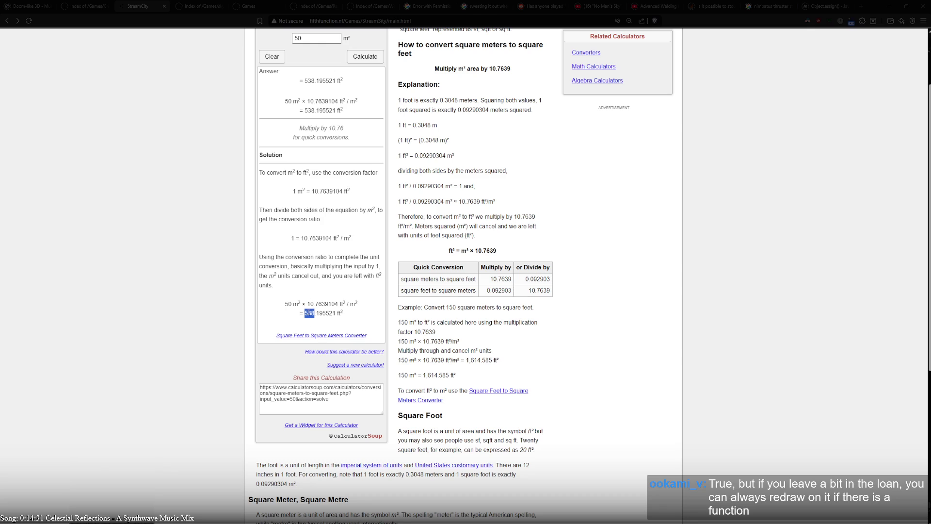
key(alt+Tab)
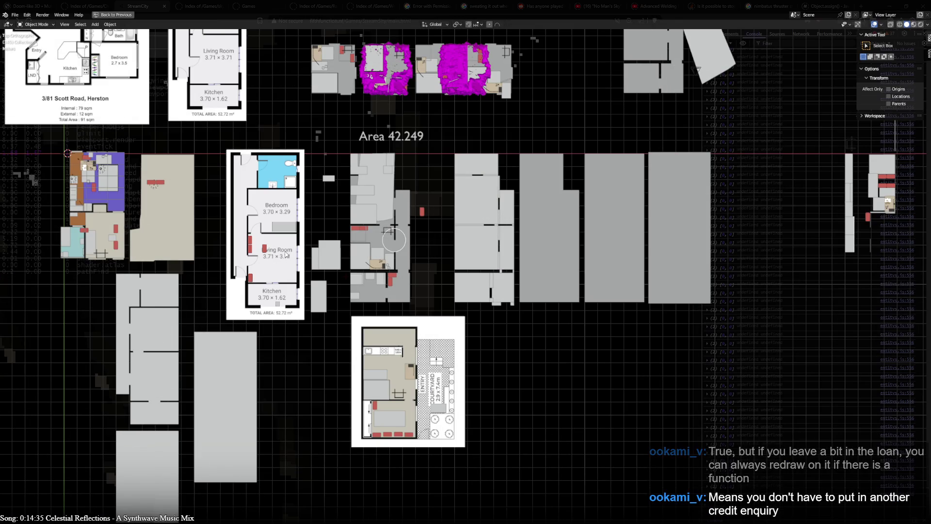
scroll(244, 216, up, 3)
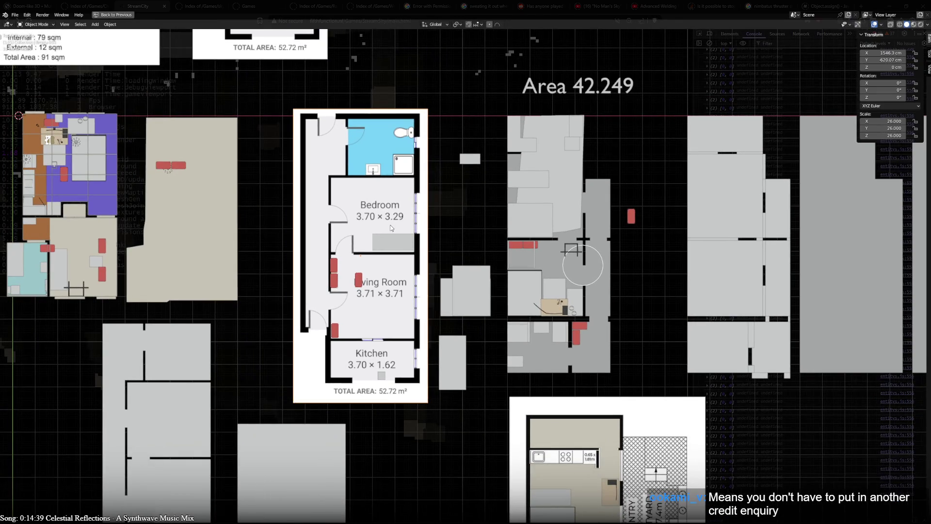
scroll(548, 284, left, 5)
scroll(547, 283, up, 3)
scroll(373, 305, down, 10)
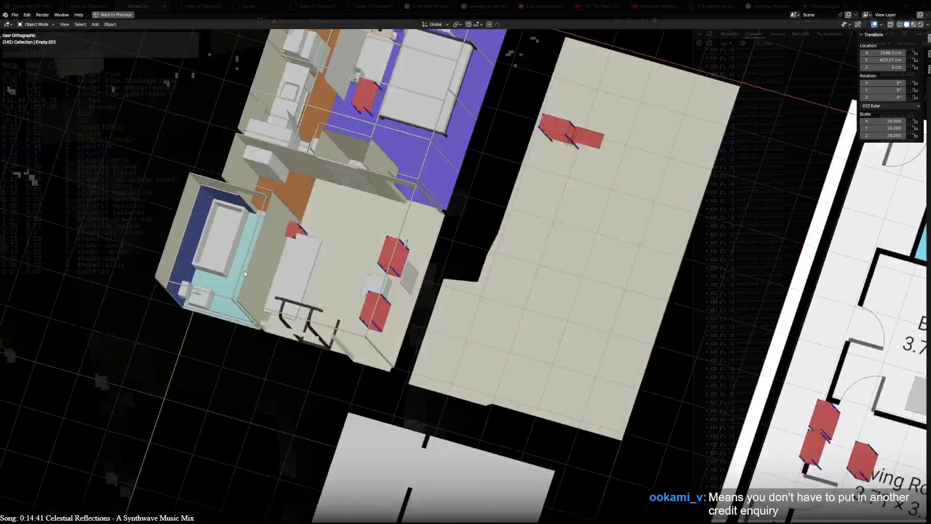
scroll(373, 304, down, 3)
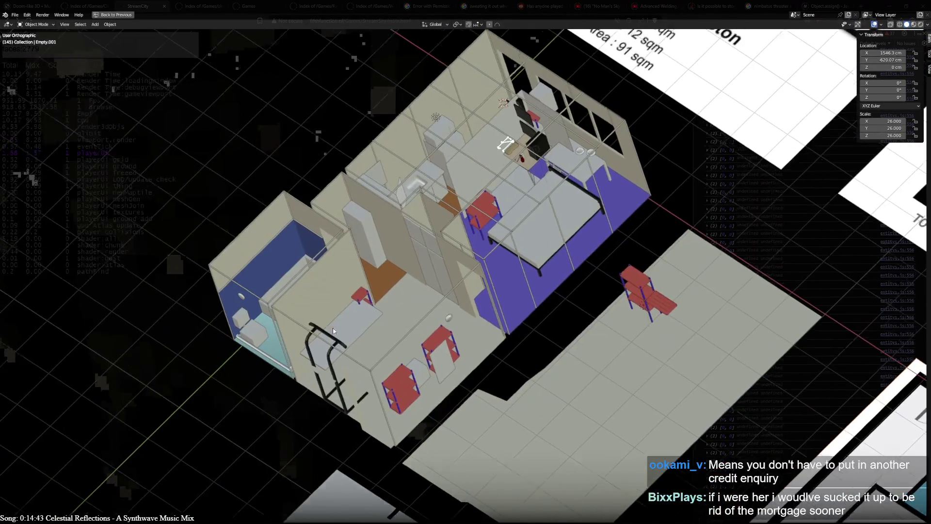
key(KP_7)
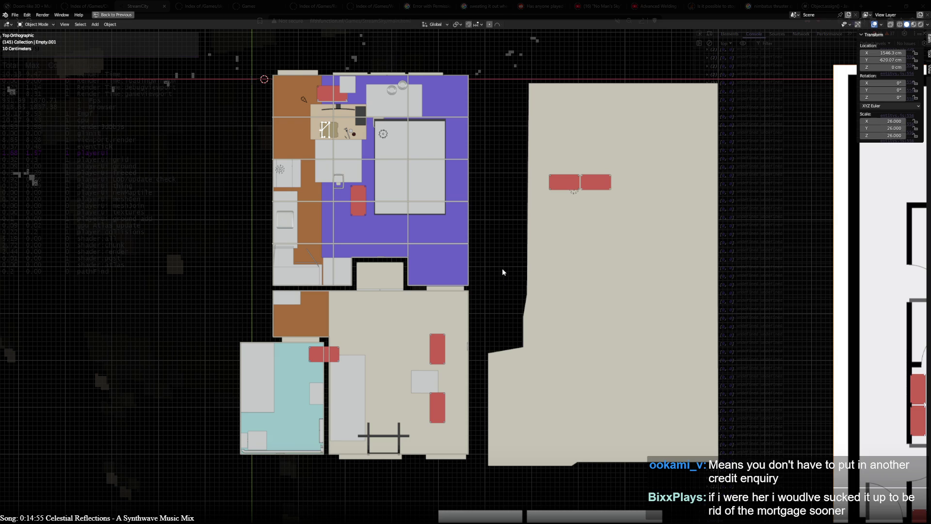
- Frame the 52.72 m² reference plan, toggle its visibility with H/Alt+H, and begin moving it left
drag(605, 281, 326, 256)
scroll(326, 259, down, 1)
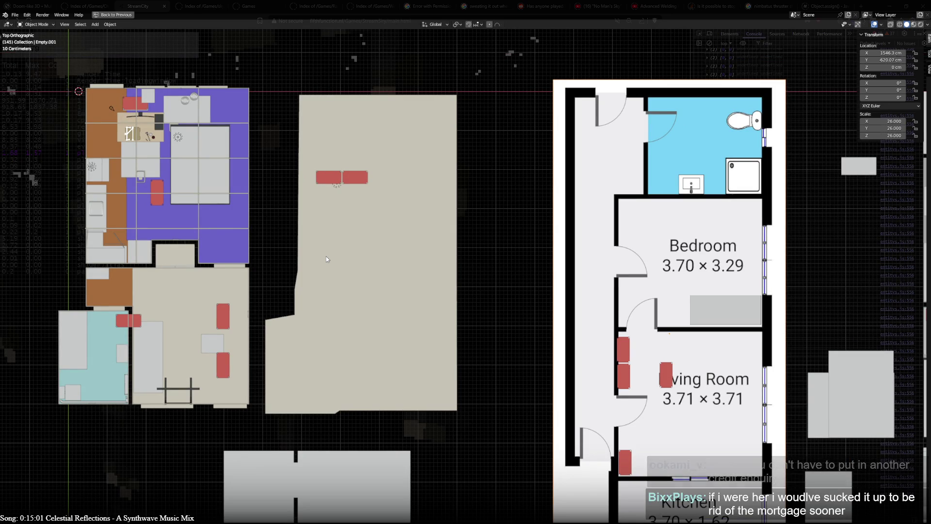
scroll(461, 291, down, 2)
mouse_move(501, 304)
mouse_down()
mouse_move(268, 253)
mouse_move(532, 294)
mouse_up()
key(h)
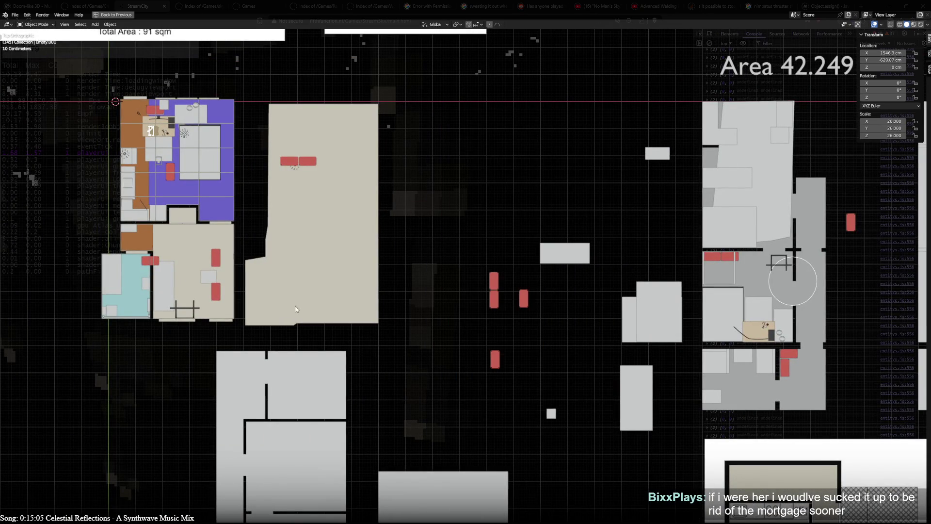
key(alt+h)
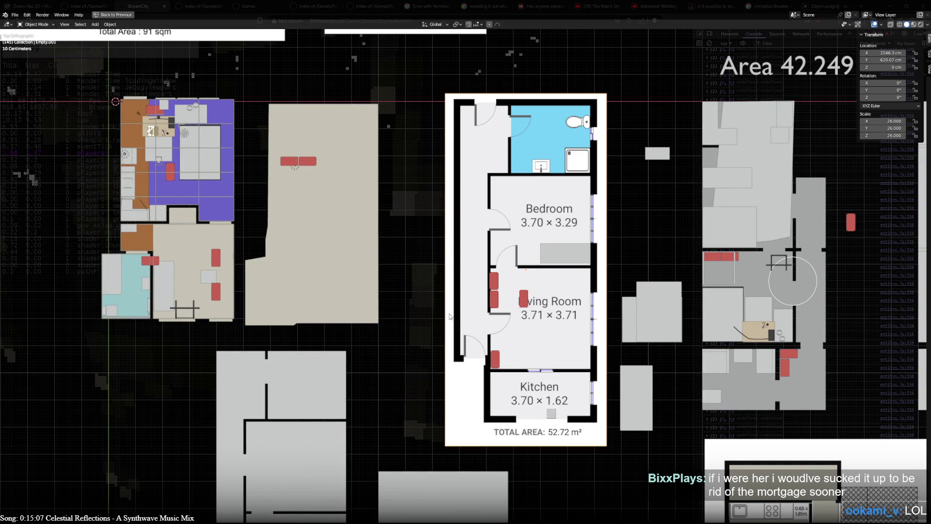
key(h)
key(alt+h)
key(g)
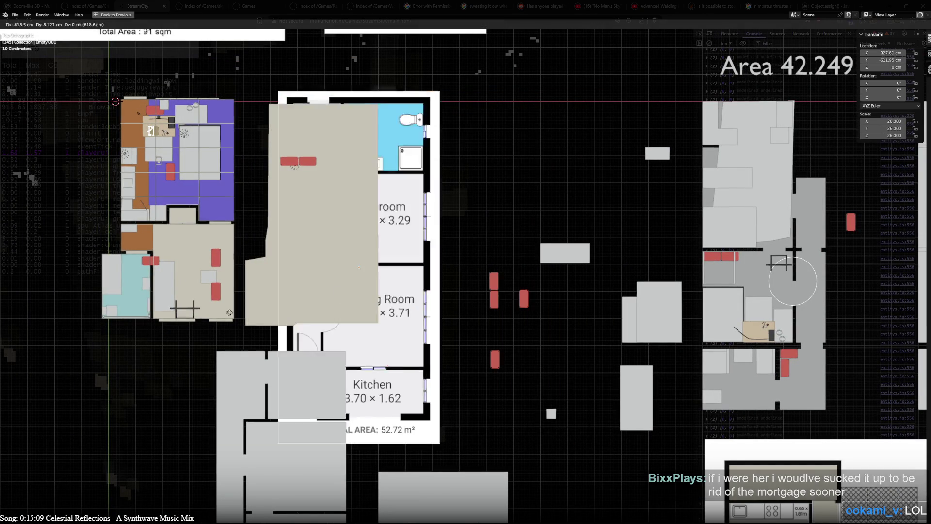
- Cancel the image move, trial-move grey Plane.025 over the left blockout, then cancel that too
right_click(692, 321)
click(818, 394)
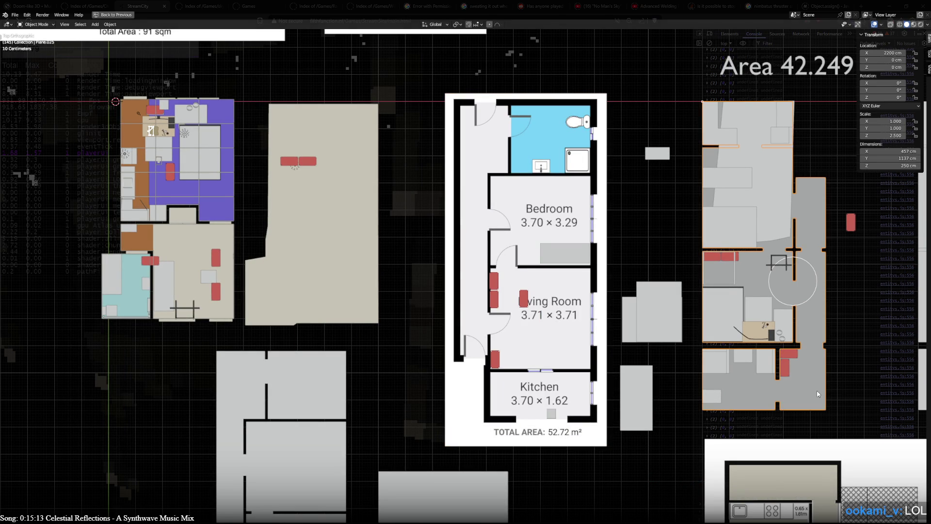
key(g)
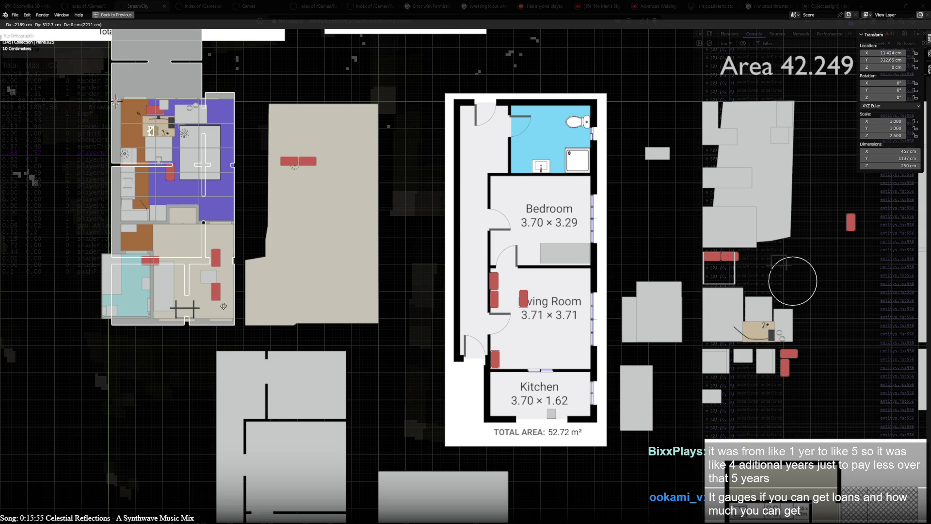
drag(224, 306, 212, 303)
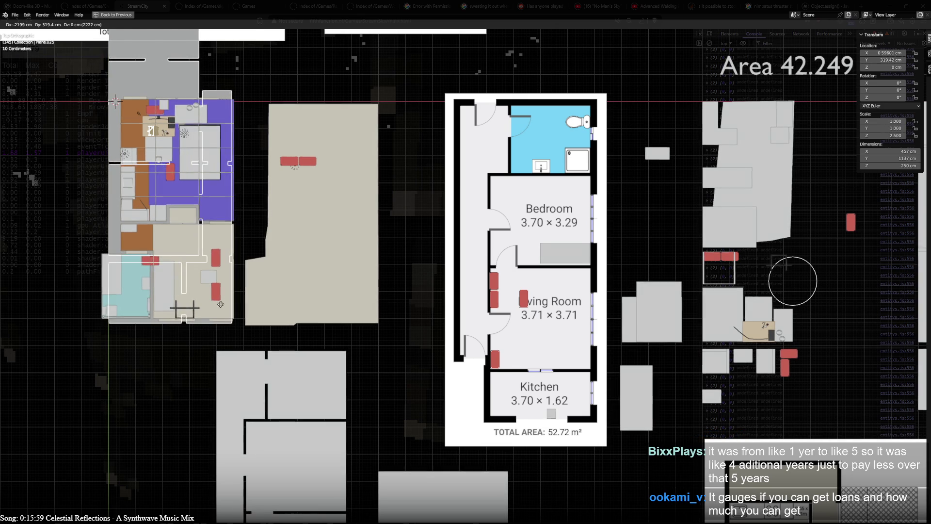
key(Escape)
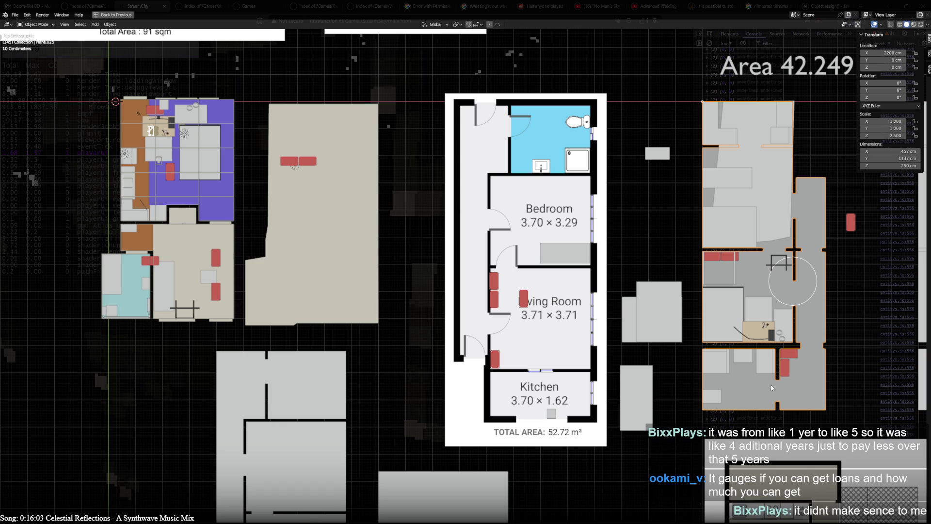
drag(772, 388, 649, 377)
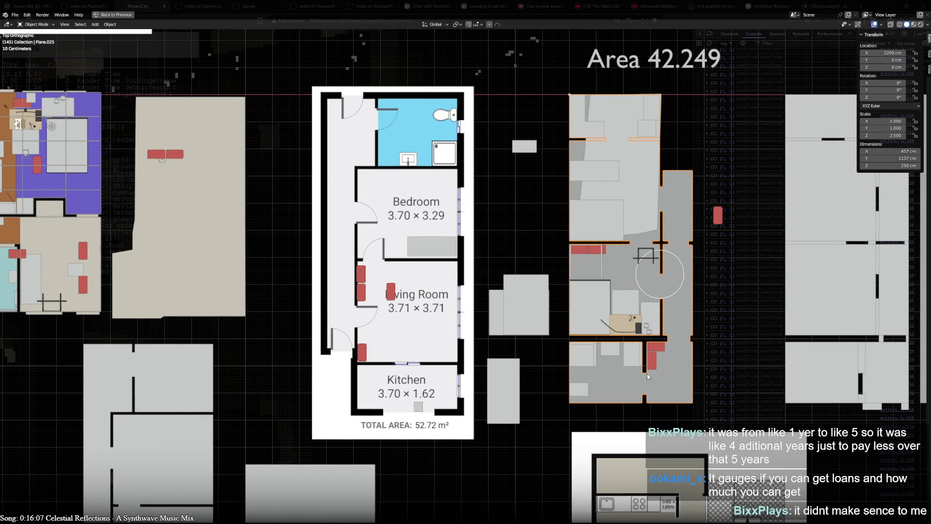
click(412, 366)
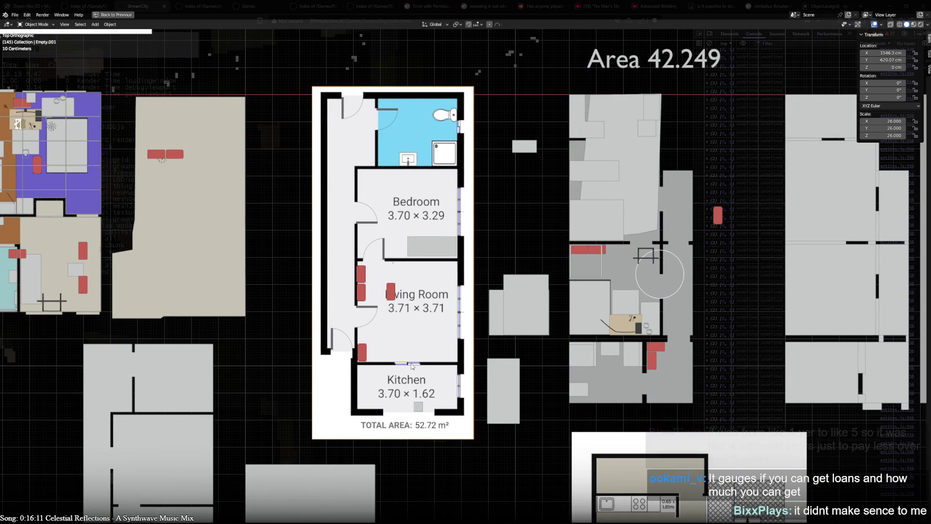
drag(350, 357, 385, 362)
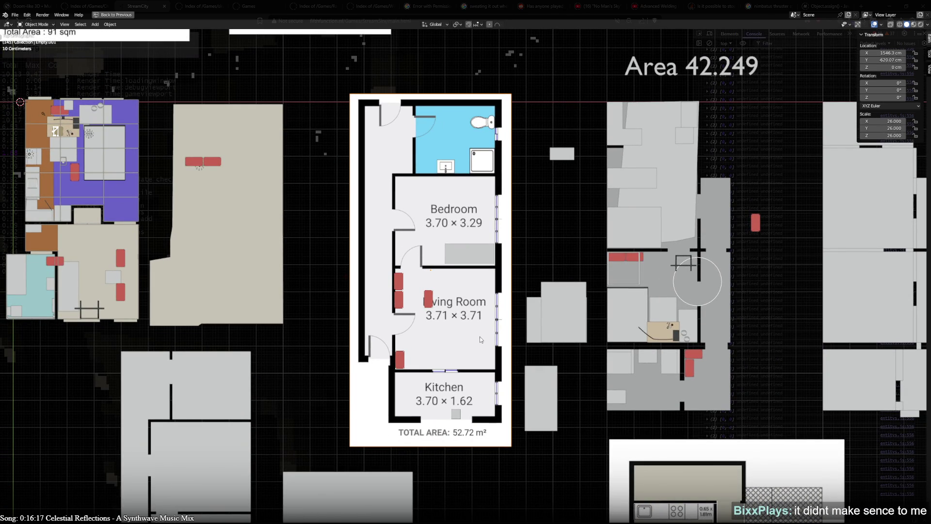
mouse_move(542, 272)
mouse_down()
mouse_move(326, 245)
mouse_move(286, 261)
mouse_move(103, 112)
mouse_move(147, 45)
mouse_up()
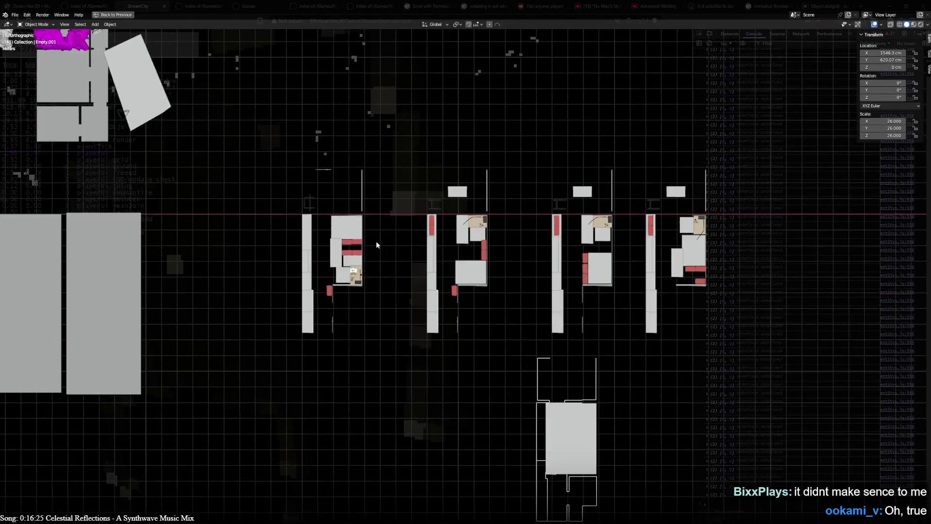
- Tilt the view into 3D and switch the viewport shading to Wireframe
mouse_move(376, 245)
mouse_down()
mouse_move(484, 380)
mouse_move(564, 357)
mouse_up()
scroll(443, 335, up, 4)
scroll(484, 380, up, 3)
scroll(620, 336, down, 3)
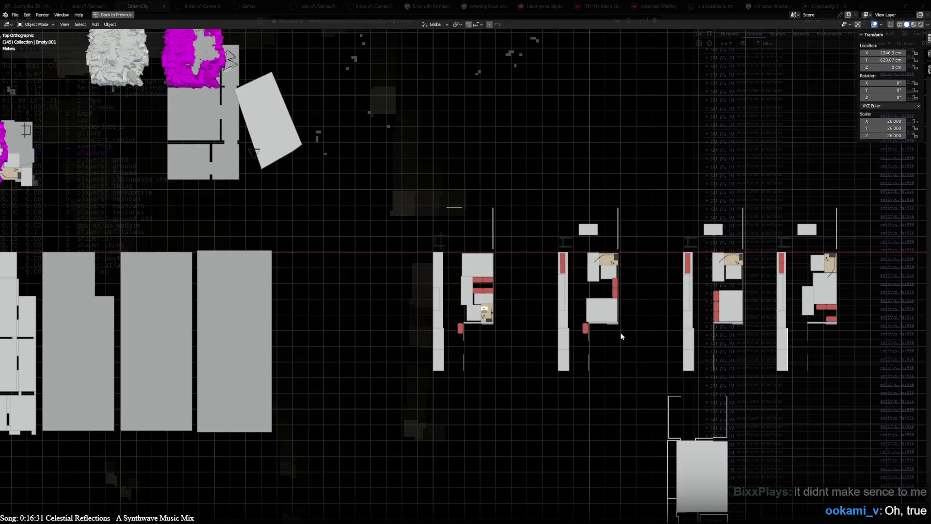
key(z)
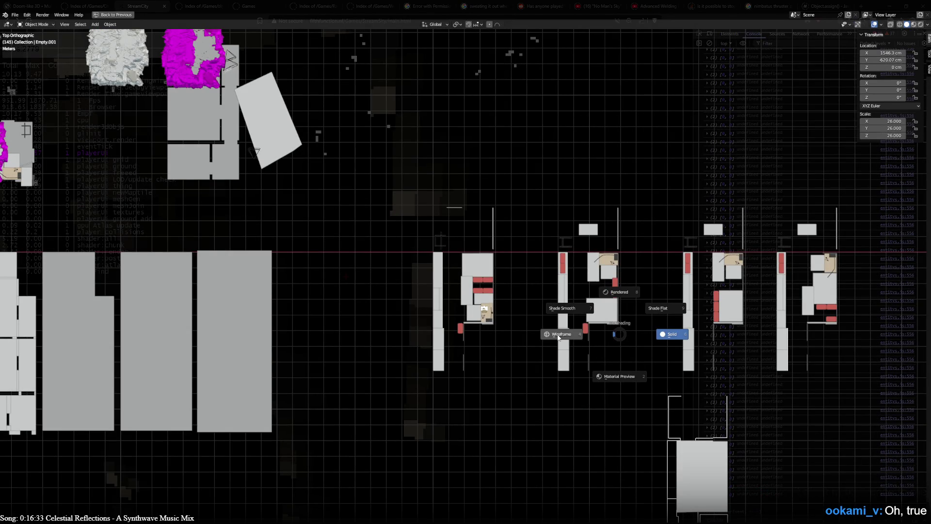
click(498, 299)
- Duplicate the first apartment blockout and place the copy over the 52.72 m² reference plan
click(443, 322)
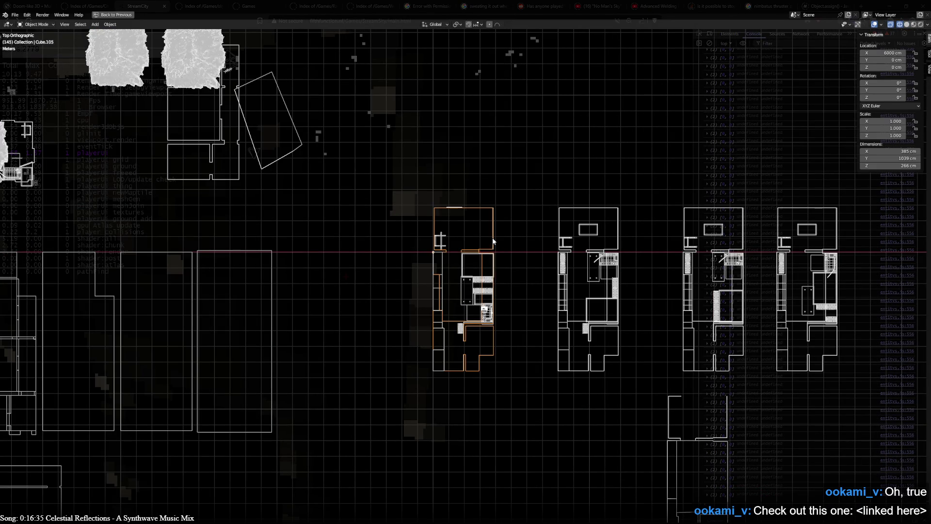
scroll(442, 322, down, 1)
drag(459, 343, 723, 296)
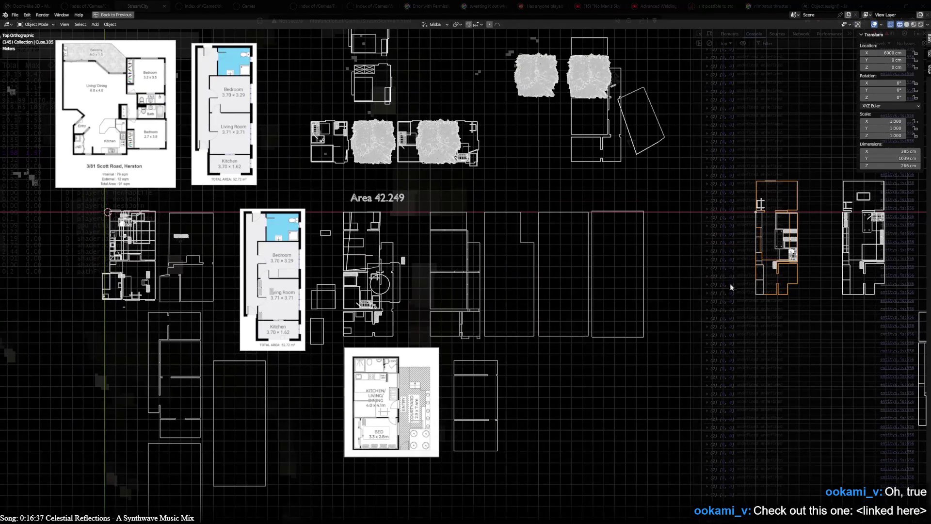
key(shift+d)
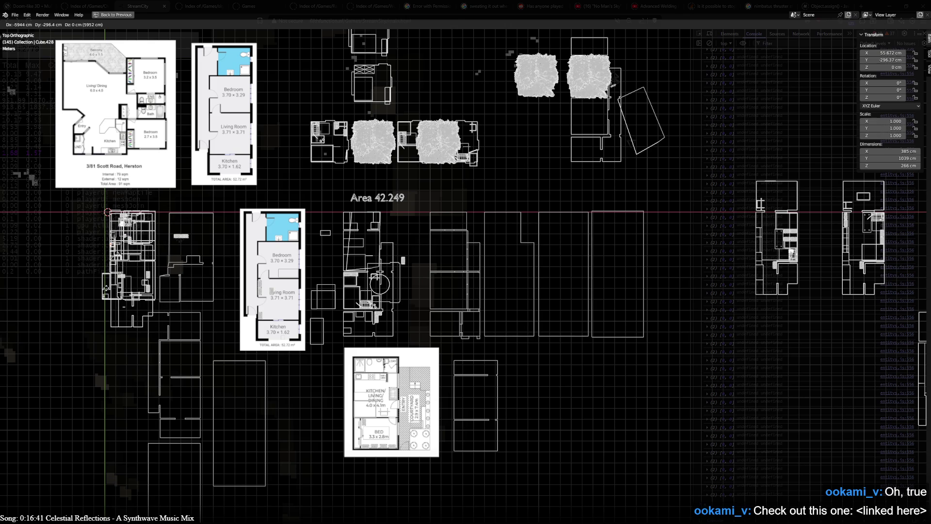
key(Return)
scroll(409, 320, up, 4)
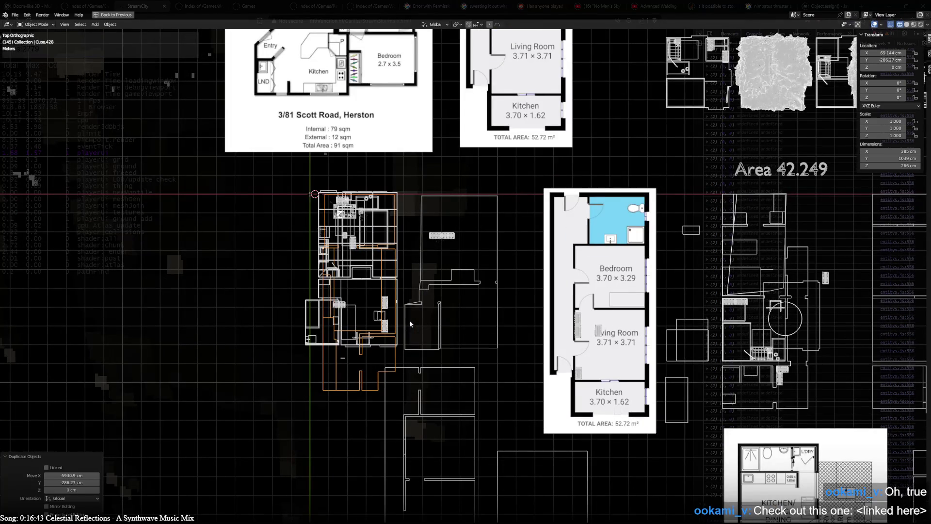
key(g)
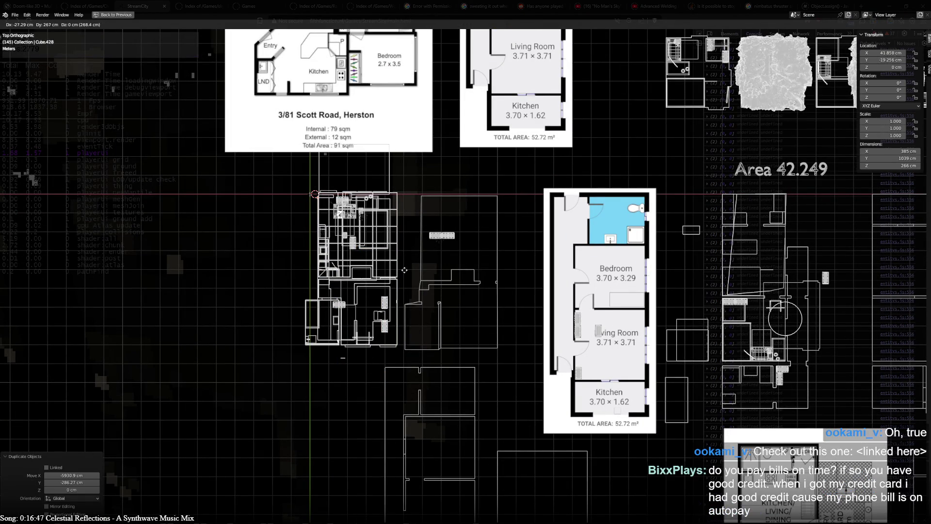
click(650, 315)
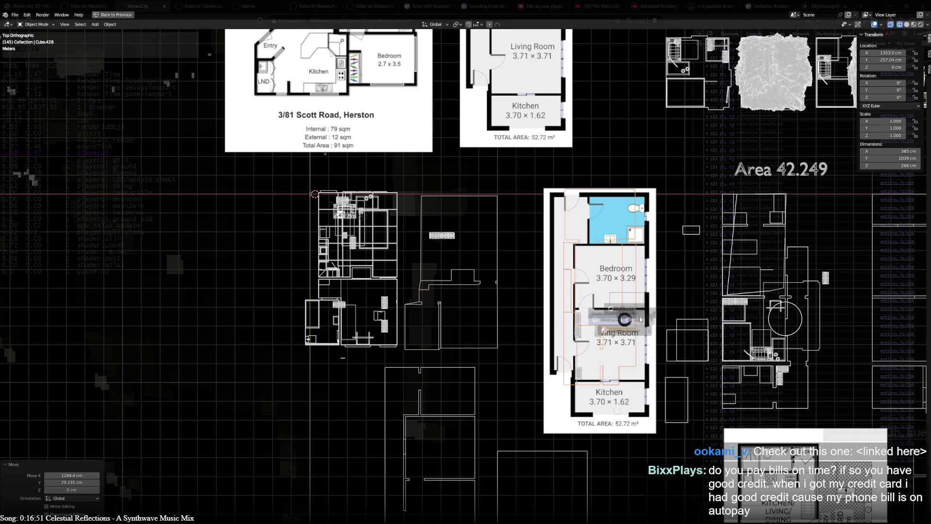
drag(691, 308, 525, 296)
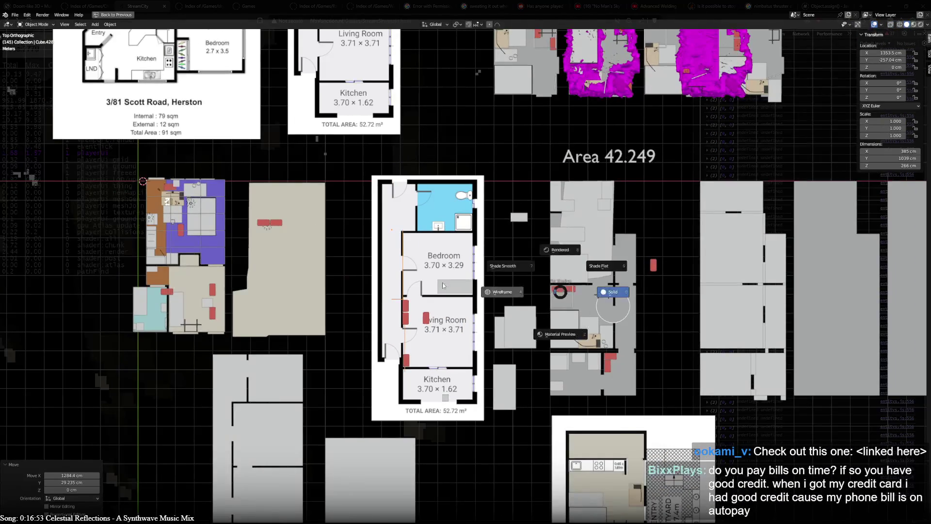
- Toggle wireframe shading with Shift+Z, then try shifting the copied blockout left and cancel
key(shift+z)
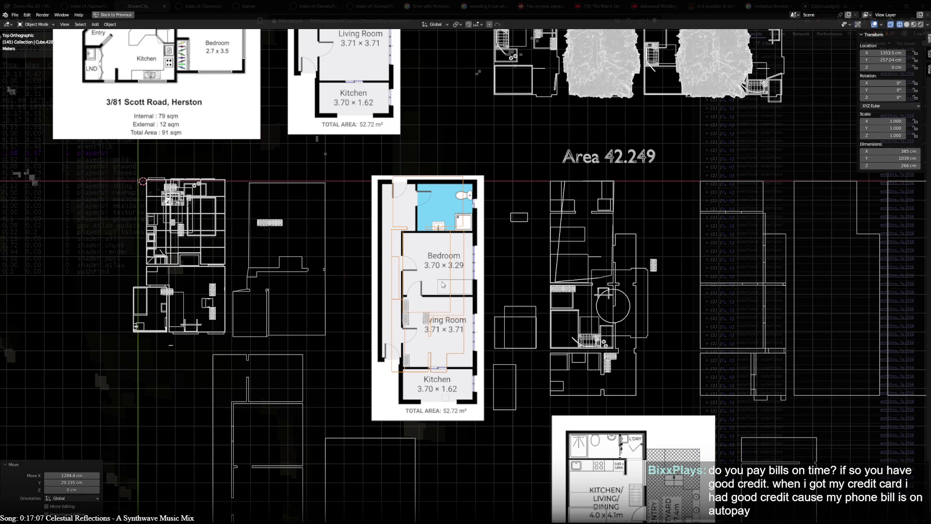
key(g)
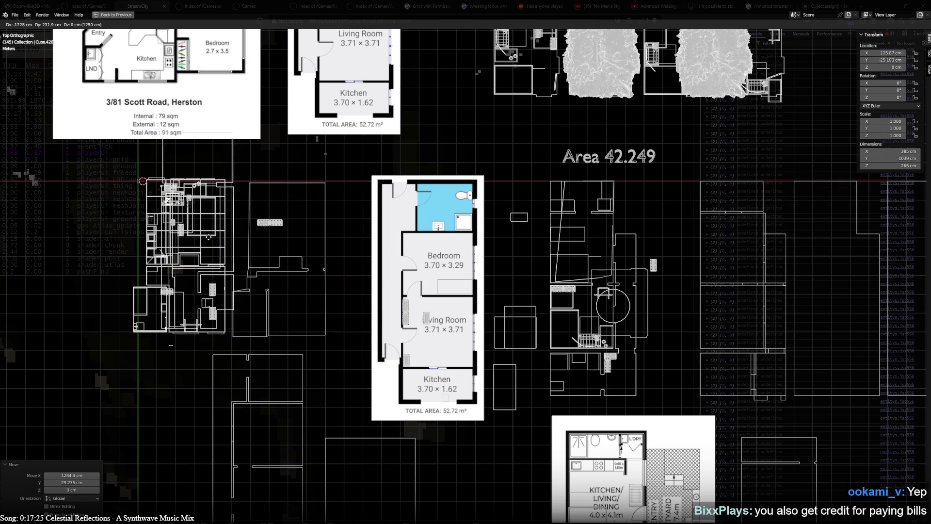
key(Escape)
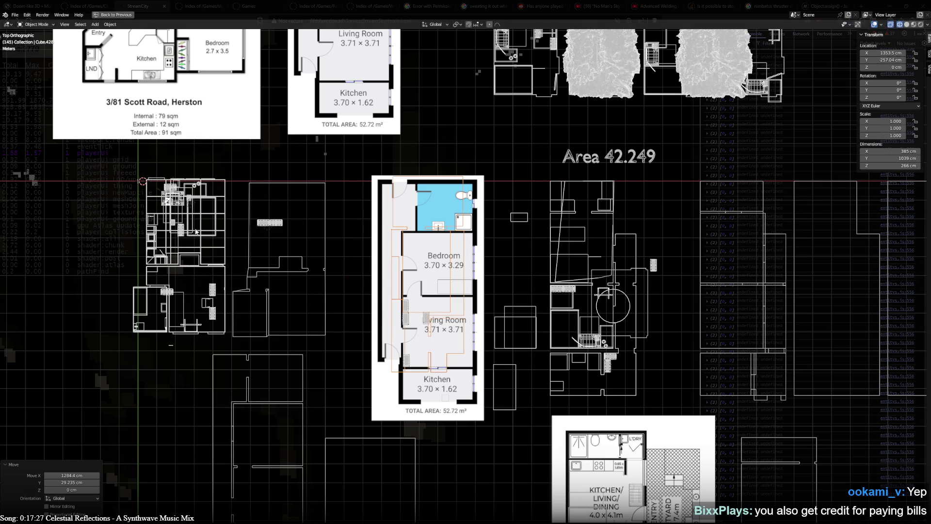
scroll(453, 316, down, 3)
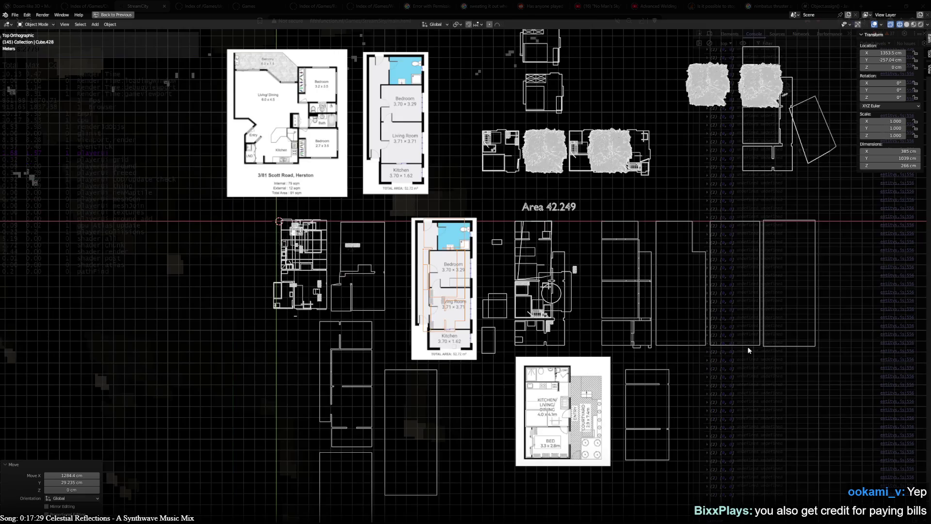
- Zoom onto the floor plans, return to solid shading and look down on the apartment
scroll(350, 326, up, 5)
scroll(399, 348, right, 3)
scroll(281, 339, up, 5)
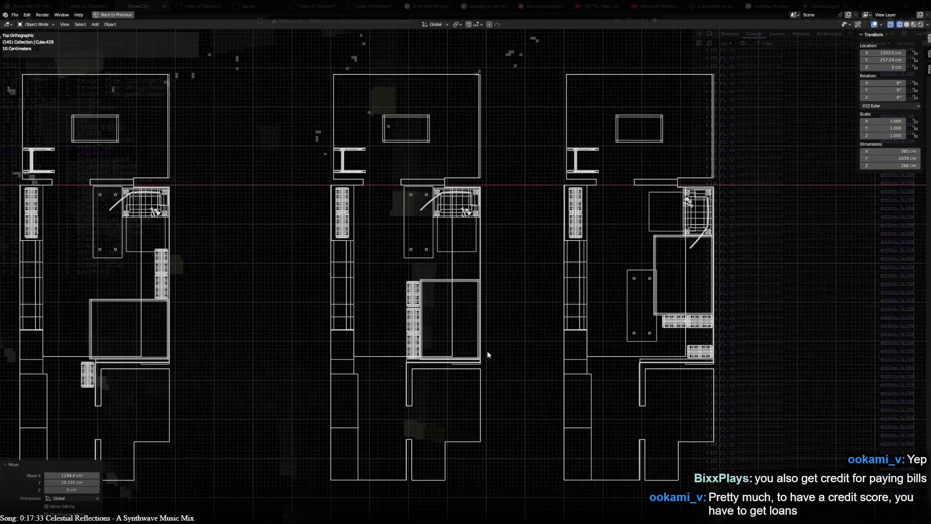
scroll(261, 333, left, 8)
scroll(730, 340, up, 4)
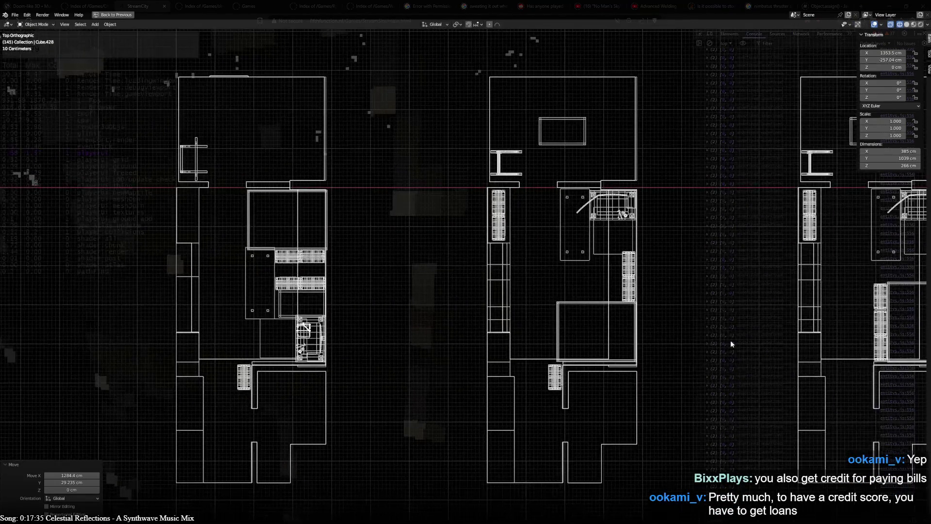
scroll(559, 341, down, 6)
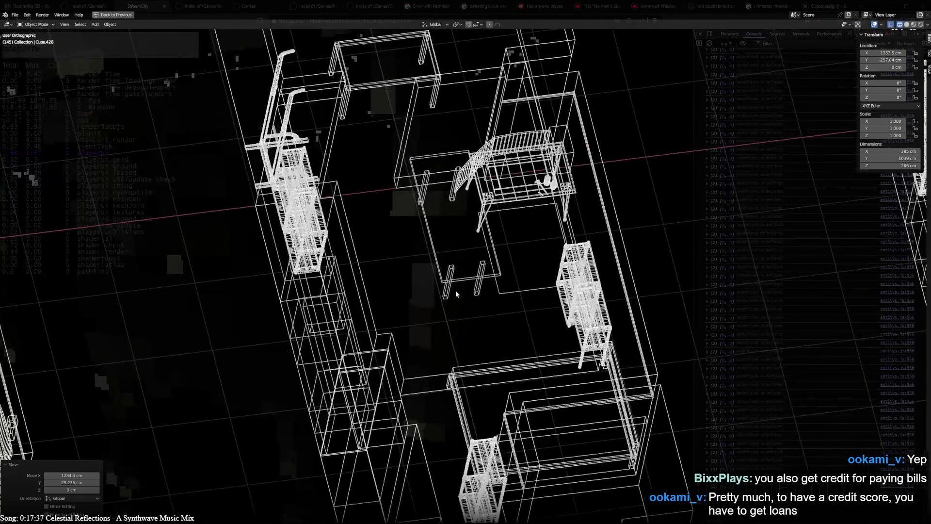
key(shift+z)
scroll(349, 268, up, 5)
mouse_move(348, 266)
mouse_down()
mouse_move(231, 350)
mouse_move(434, 250)
mouse_up()
- Select the red shelf, tan desk and large white box, then tilt to inspect the furniture
click(502, 201)
click(467, 199)
click(358, 212)
click(595, 245)
mouse_move(594, 244)
mouse_down()
mouse_move(456, 230)
mouse_move(645, 394)
mouse_move(735, 360)
mouse_up()
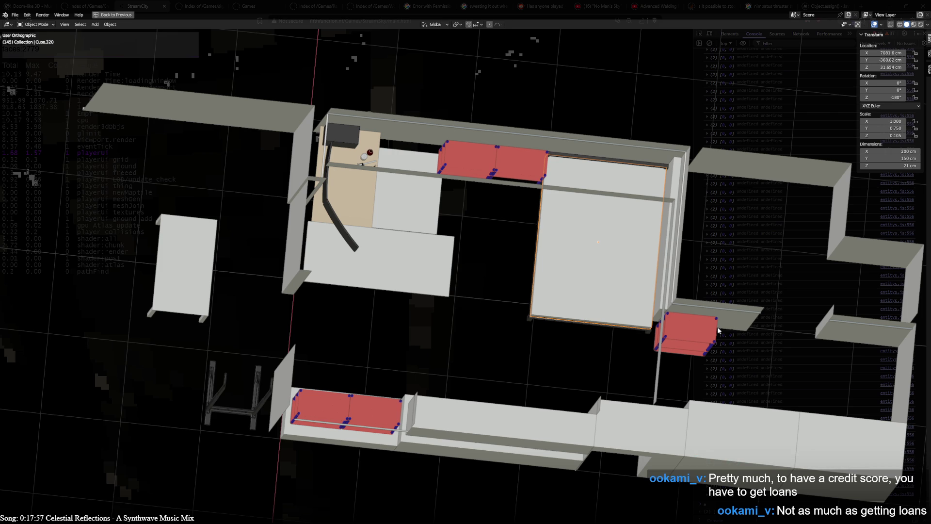
scroll(374, 341, up, 5)
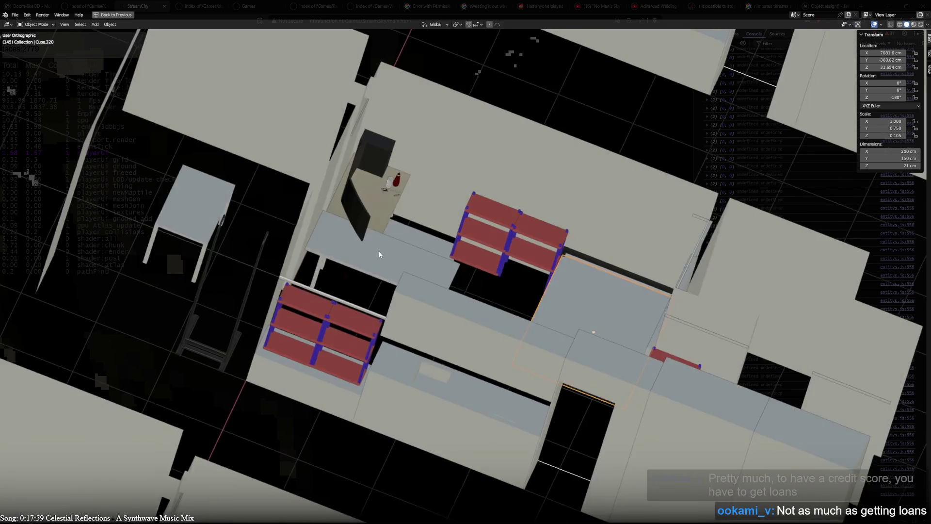
scroll(531, 304, down, 5)
scroll(609, 359, up, 5)
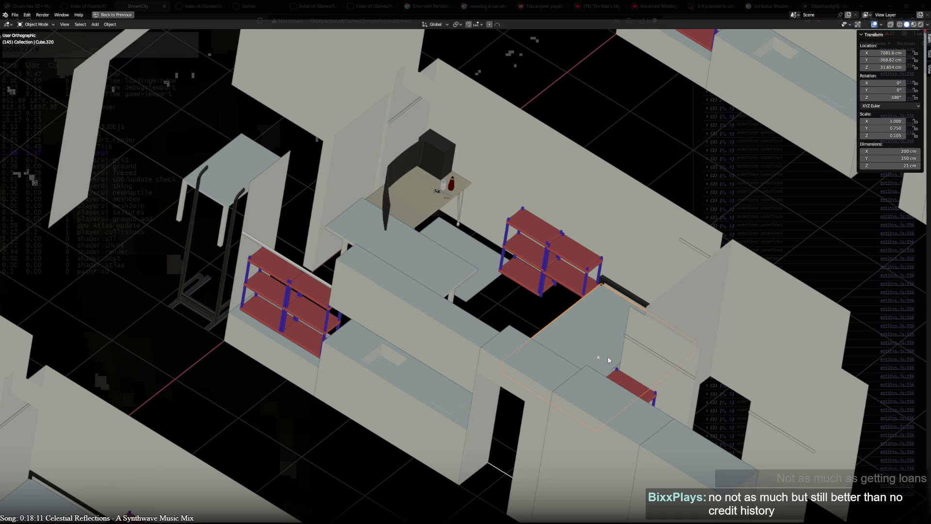
mouse_move(607, 356)
mouse_down()
mouse_move(468, 315)
mouse_move(455, 329)
mouse_up()
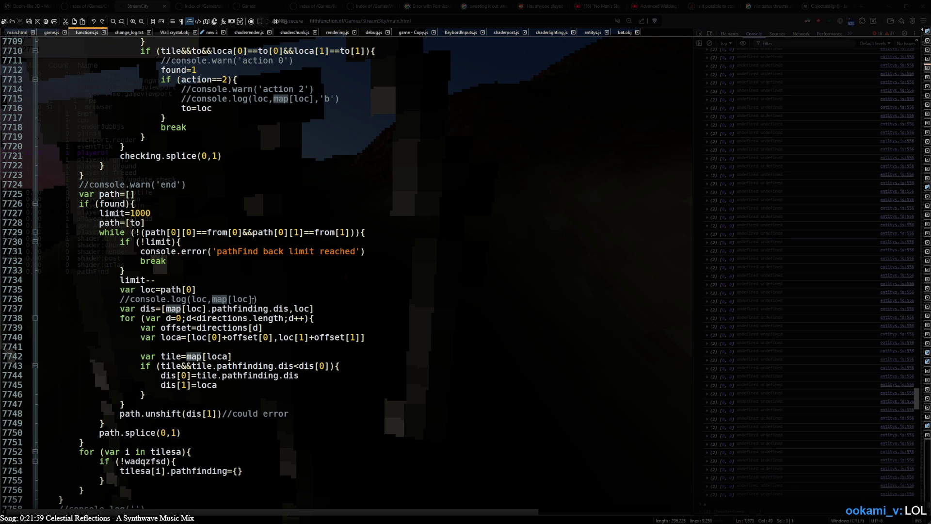
- Set the edit point on functions.js line 7735, browse game.js, then return to the game
click(220, 286)
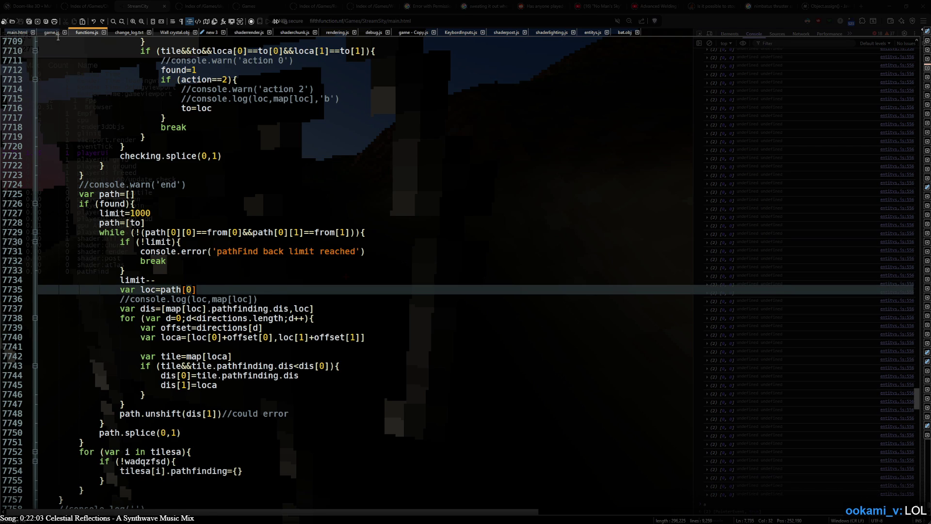
click(51, 32)
scroll(199, 274, up, 10)
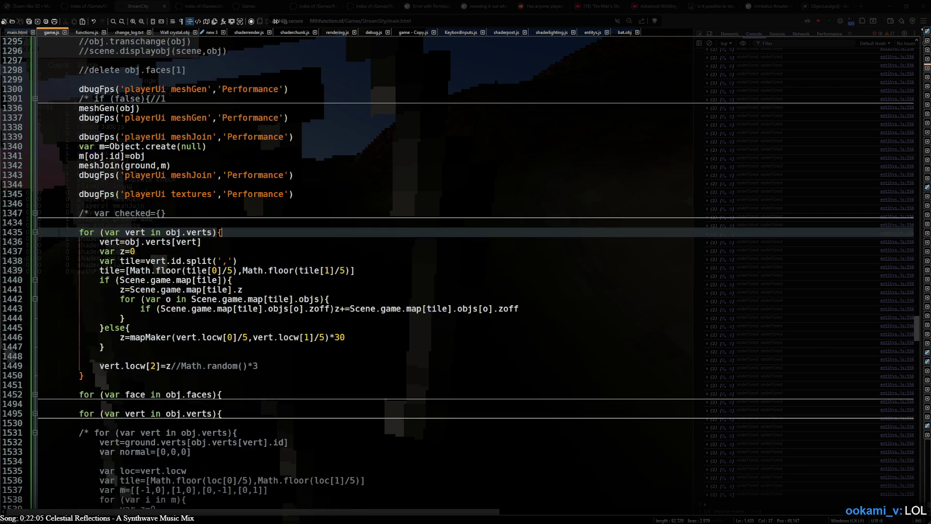
scroll(199, 274, down, 2)
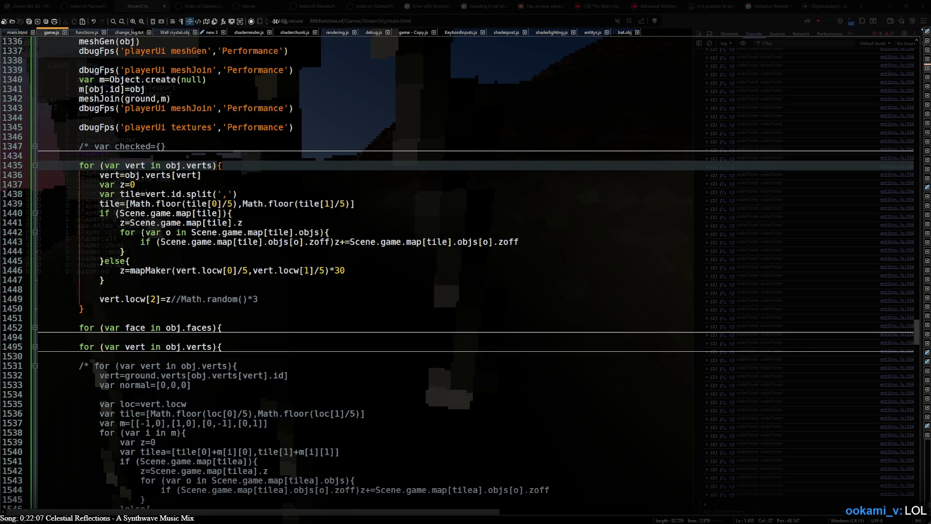
key(alt+Tab)
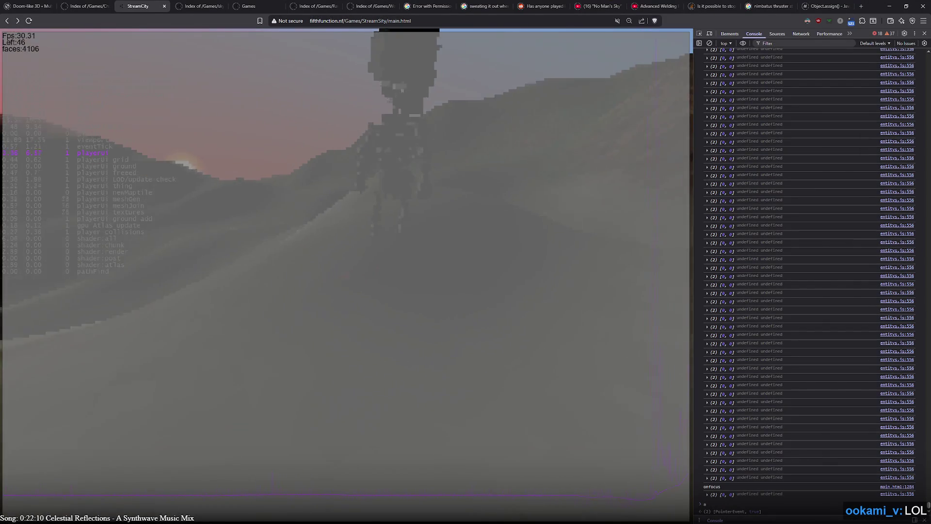
- Resume the StreamCity game, pause it with Esc, and resume play again
click(347, 275)
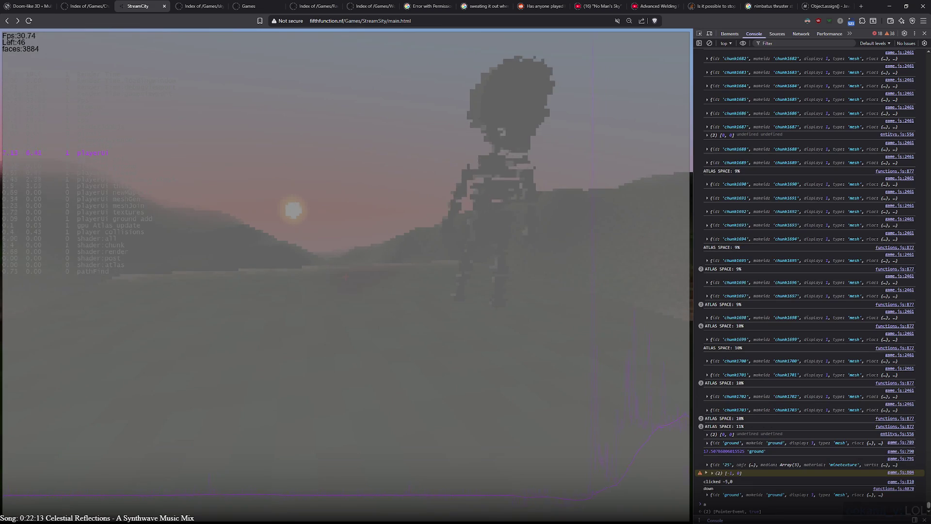
click(347, 276)
key(Escape)
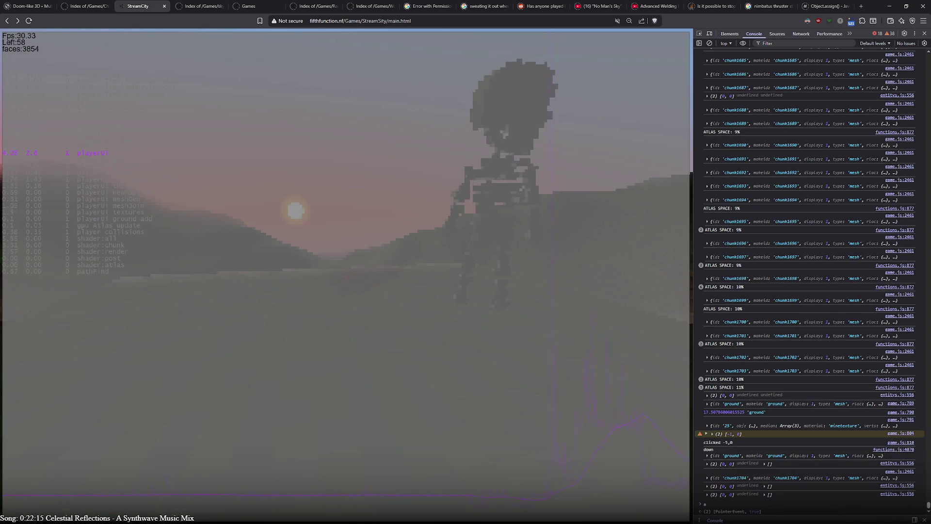
click(346, 276)
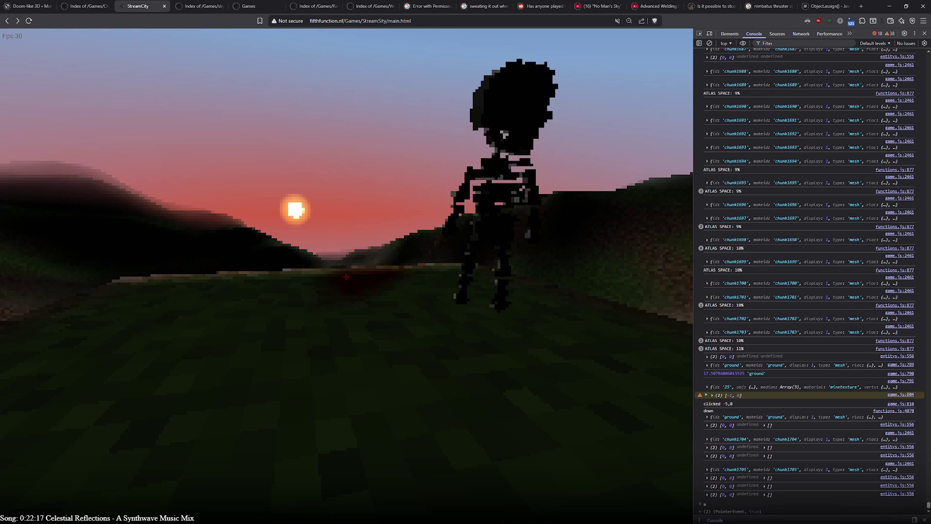
mouse_move(346, 277)
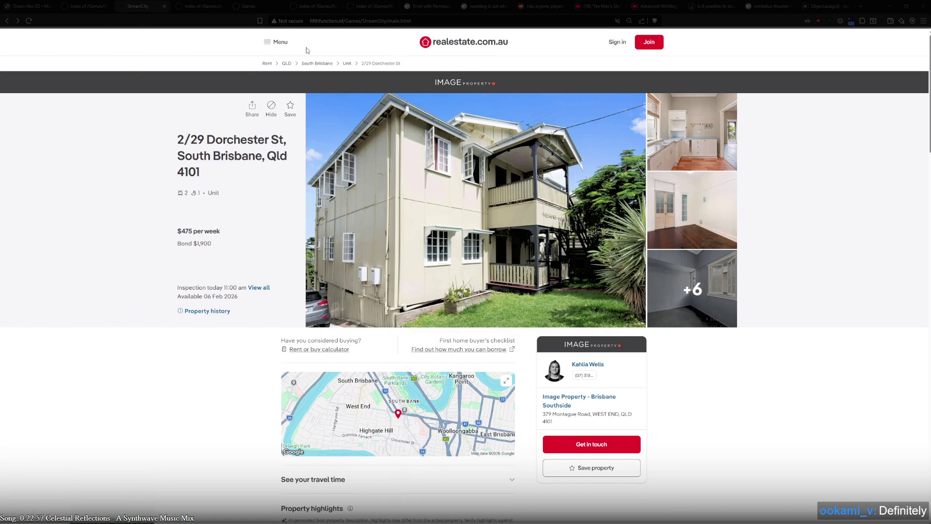
- Go from the South Brisbane unit listing up to all 11,740 QLD rentals
click(286, 63)
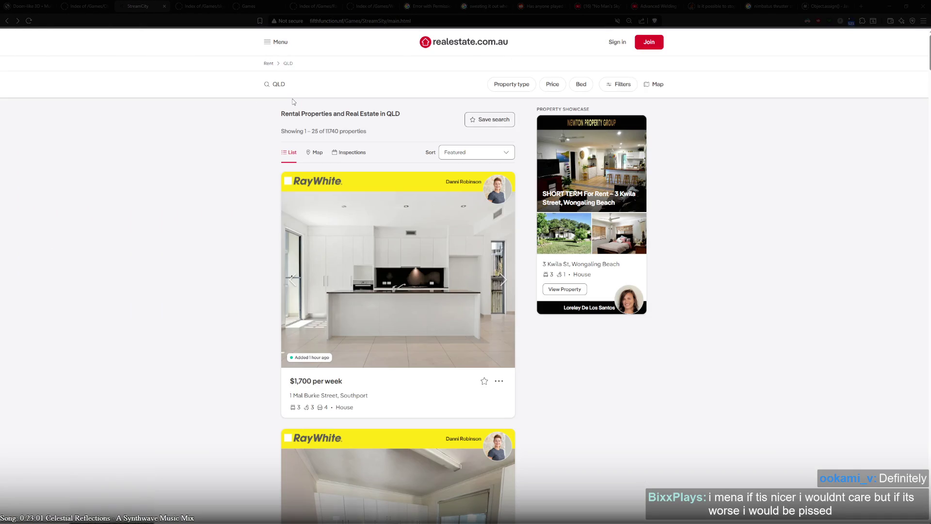
- Show the QLD rental results on a map, closing the price filters unchanged
click(654, 84)
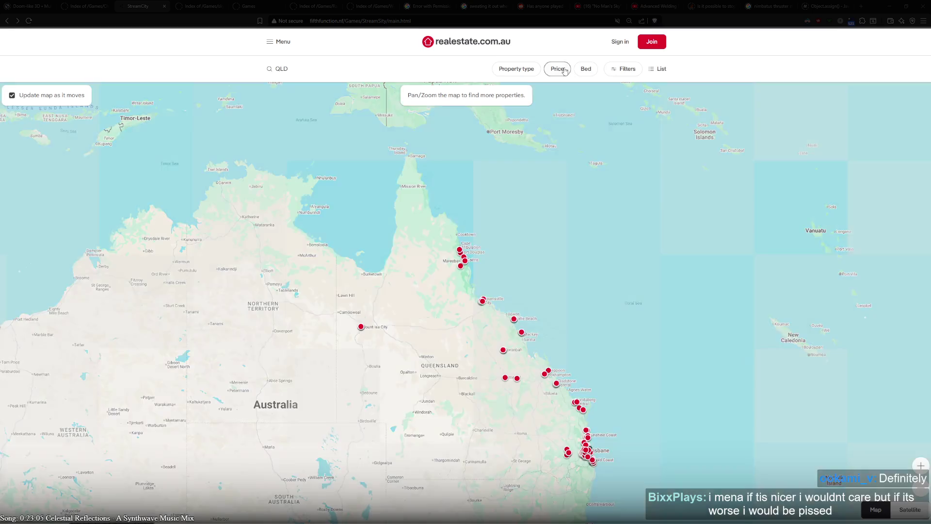
click(563, 69)
scroll(462, 237, down, 3)
scroll(519, 170, up, 6)
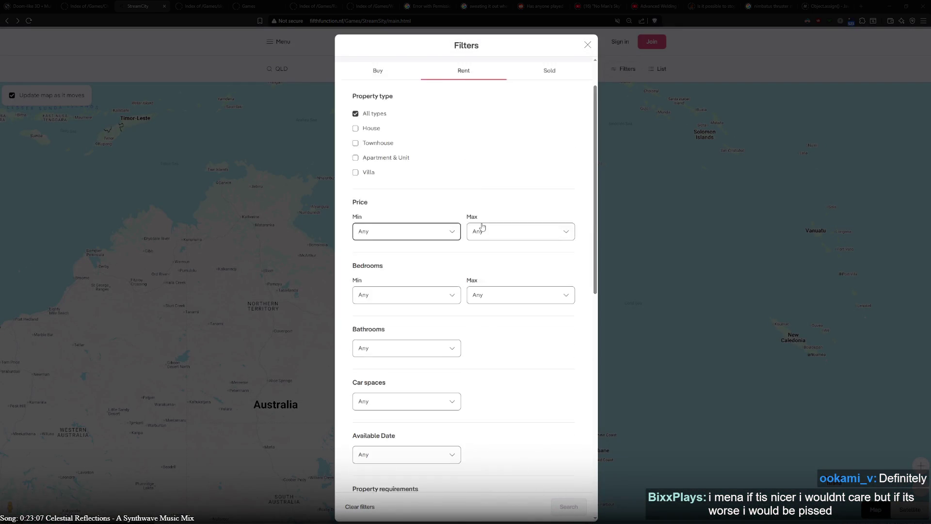
click(587, 45)
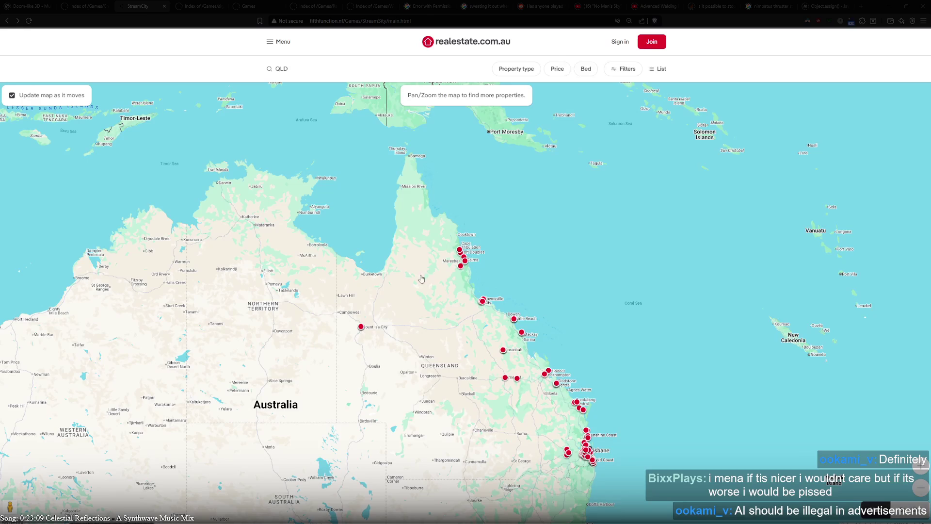
- Zoom the map into West End and centre it on the Vulture St blocks
scroll(531, 432, up, 5)
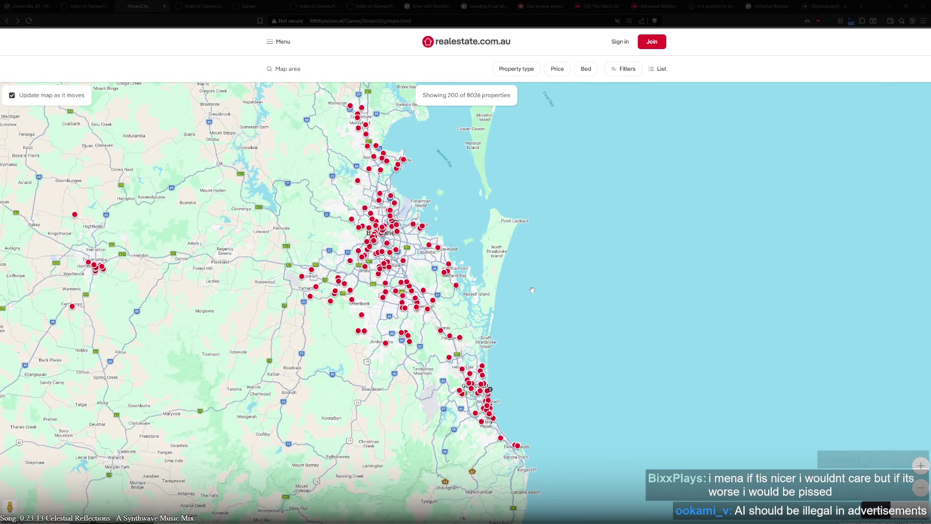
scroll(414, 222, up, 5)
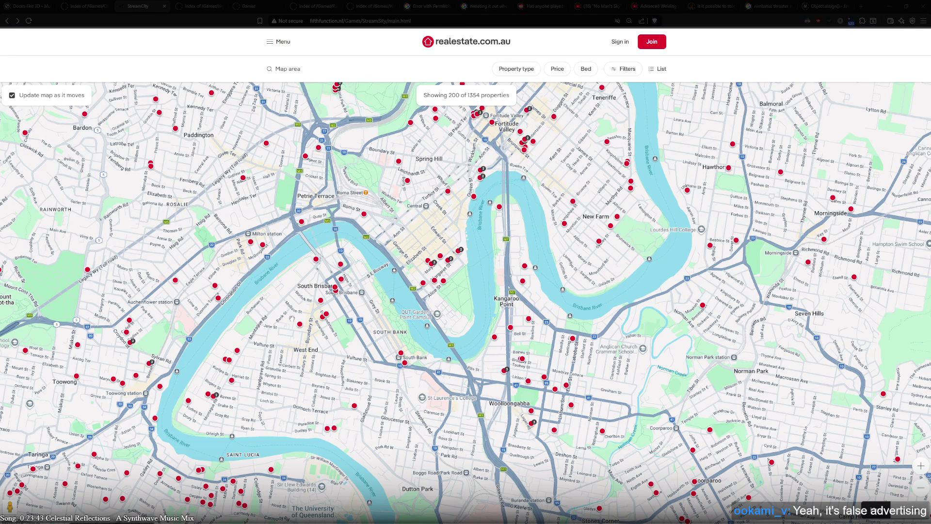
scroll(349, 323, up, 2)
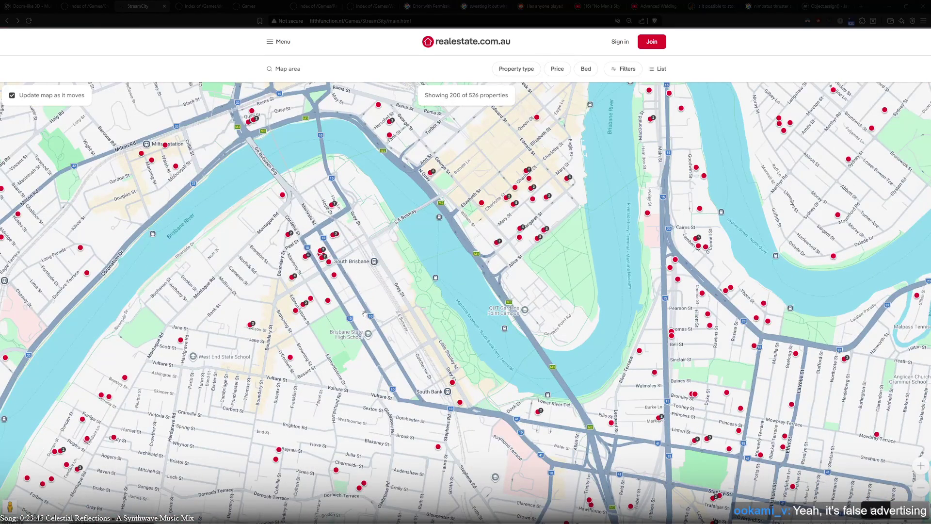
scroll(364, 312, up, 3)
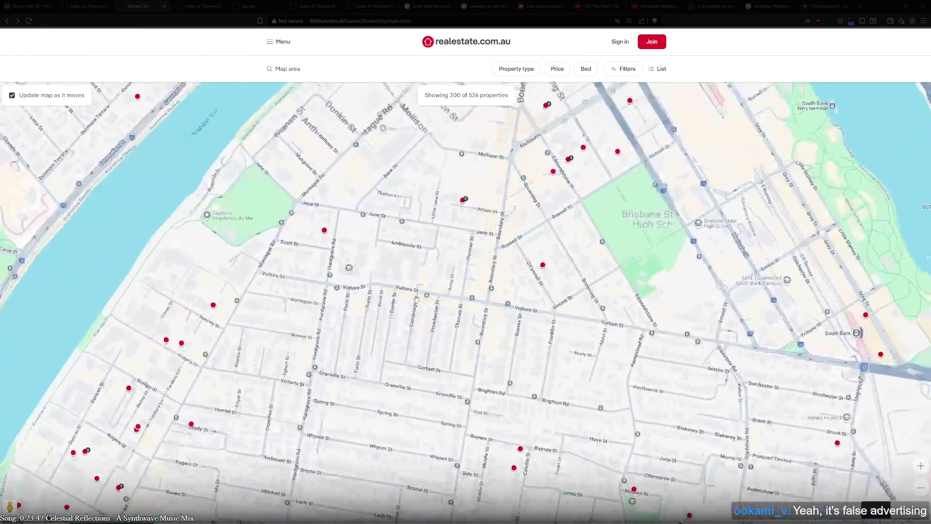
scroll(342, 315, up, 2)
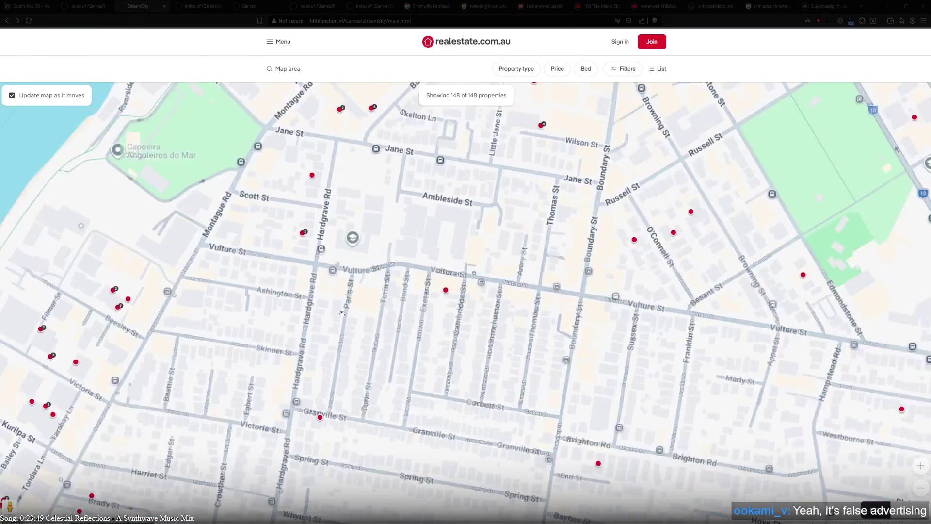
mouse_move(348, 296)
mouse_down()
mouse_move(433, 274)
mouse_move(439, 284)
mouse_up()
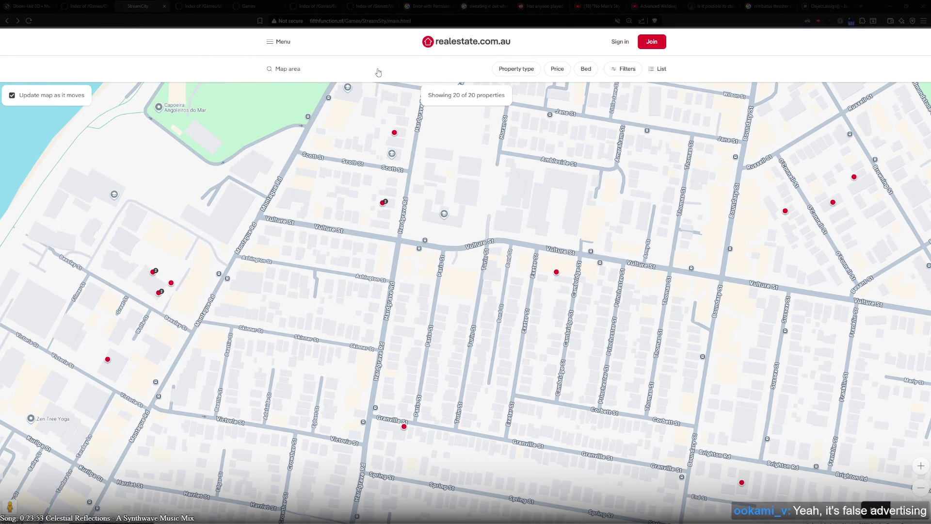
- Search the Ashington Street unit address and open its realestate.com.au listing photo gallery
click(383, 26)
text(u4)
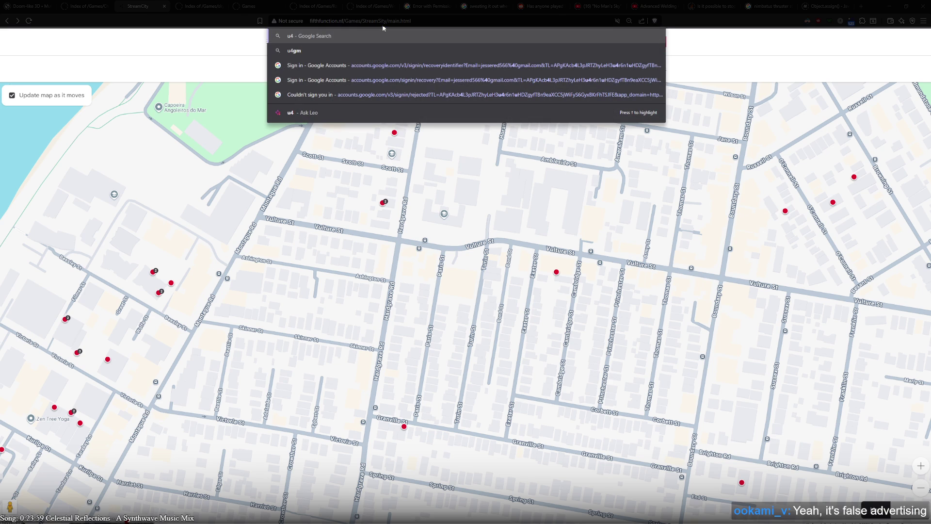
text(12 ashin)
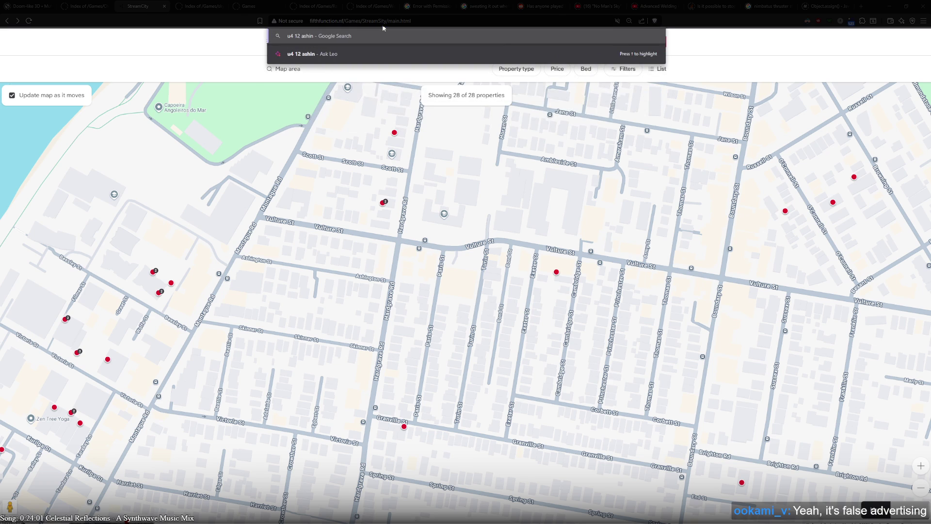
text(gton st)
key(Return)
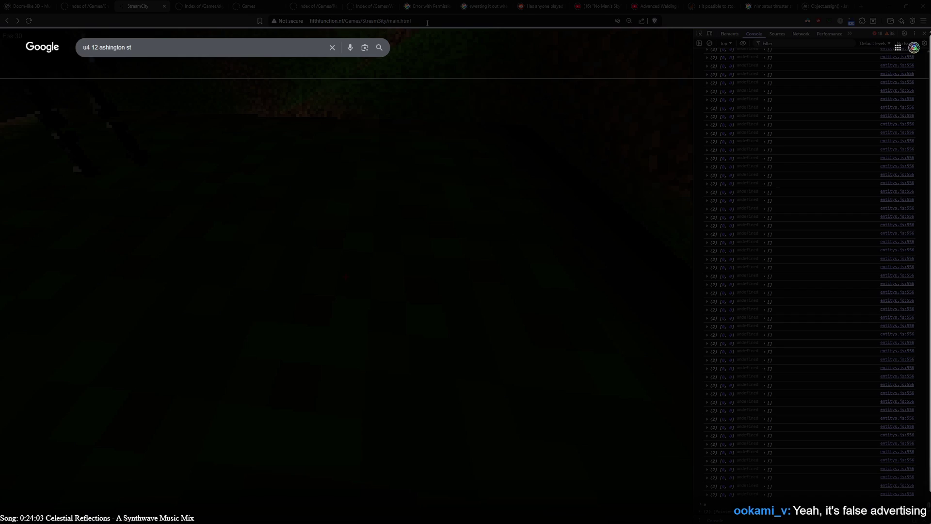
click(188, 282)
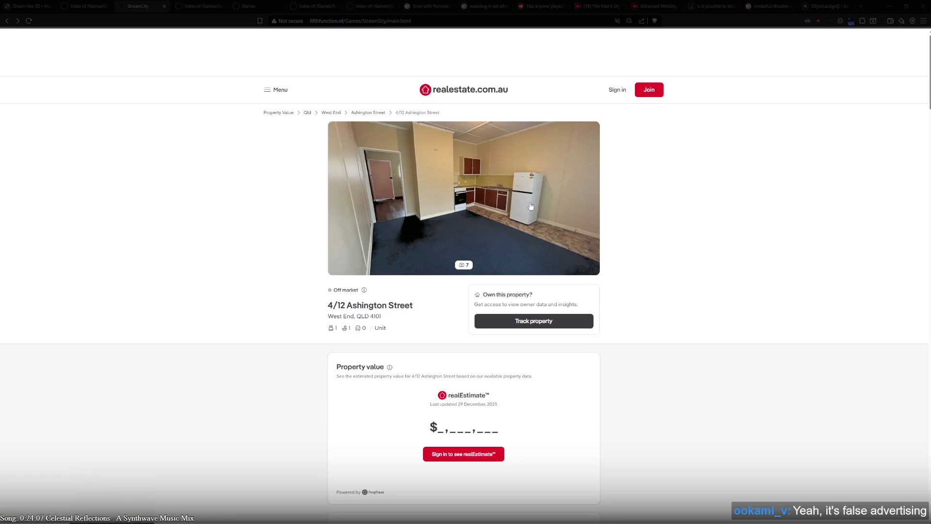
click(445, 193)
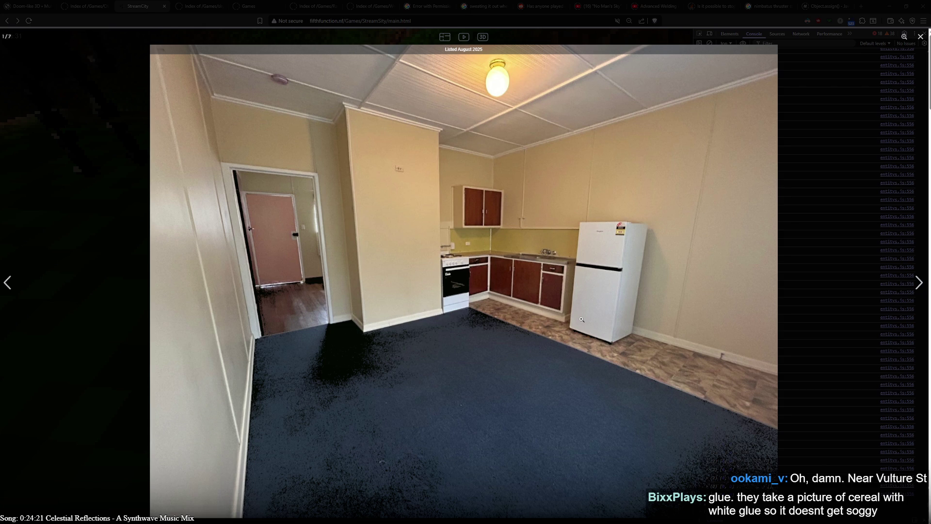
- Step to the next listing photo and back to photo 1, then view Blender's plans from the top
key(Right)
key(Left)
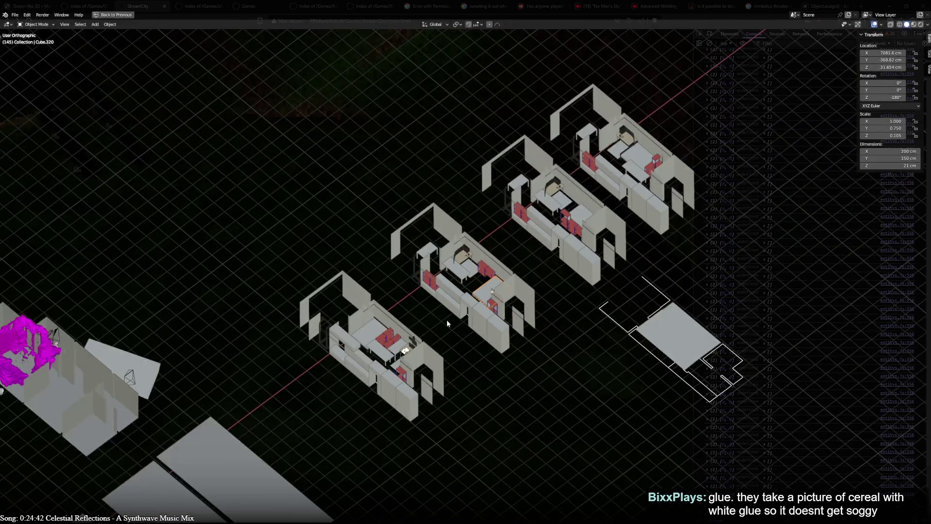
key(KP_7)
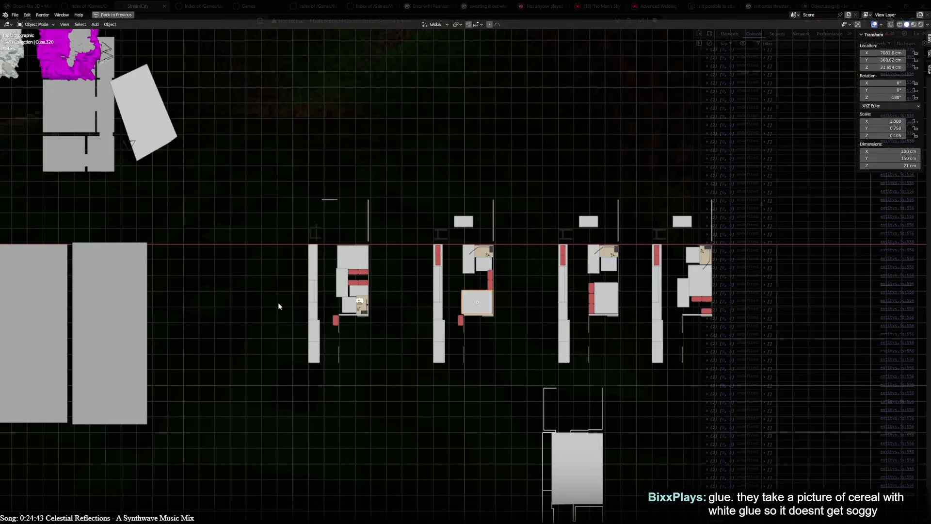
- Zoom in, orbit to an angled view of the room, and hide the grey panel Cube.064
scroll(368, 316, up, 10)
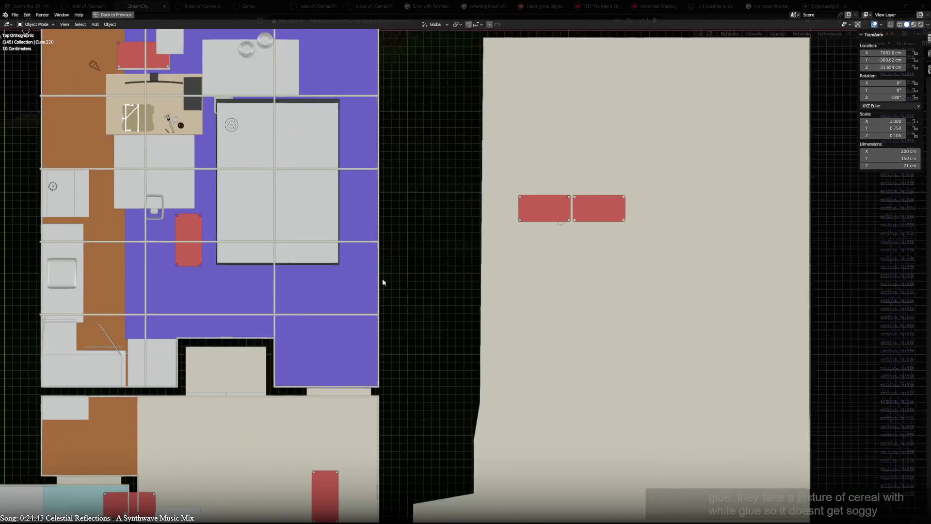
mouse_move(383, 282)
mouse_down()
mouse_move(295, 440)
mouse_move(192, 347)
mouse_move(73, 171)
mouse_up()
scroll(73, 172, up, 3)
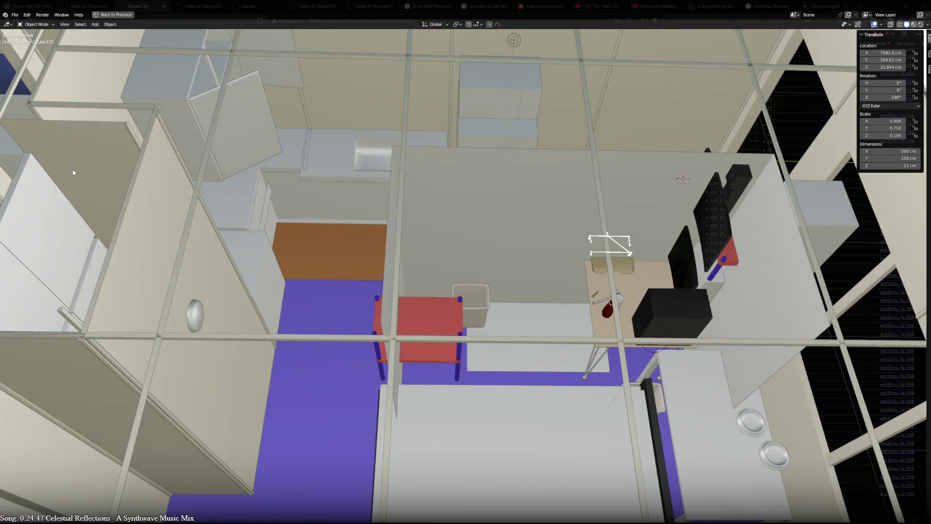
click(482, 189)
key(h)
- Orbit down to look into the kitchen and furnished room interior
mouse_move(422, 385)
mouse_down()
mouse_move(330, 277)
mouse_move(441, 279)
mouse_up()
scroll(329, 276, up, 2)
scroll(320, 266, down, 3)
scroll(441, 279, up, 1)
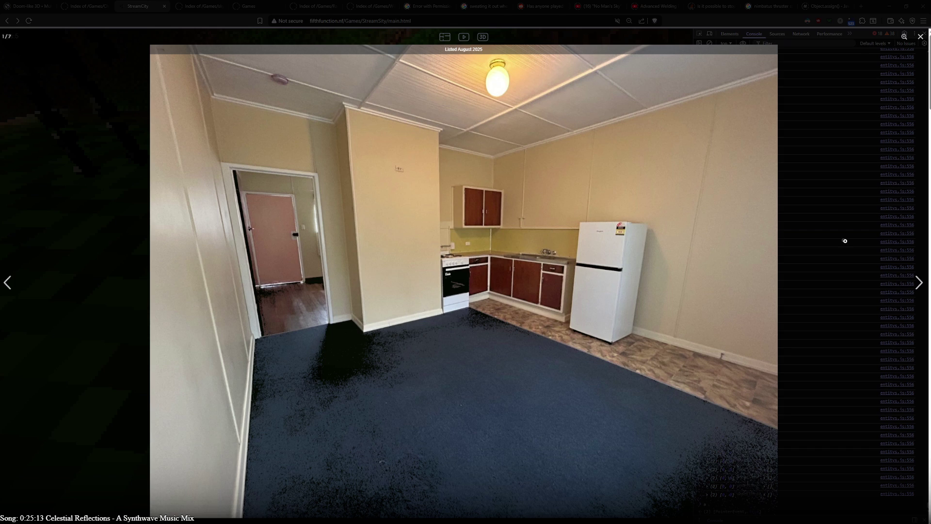
- Advance the listing gallery to photo 2 of 7, the kitchen close-up
click(636, 290)
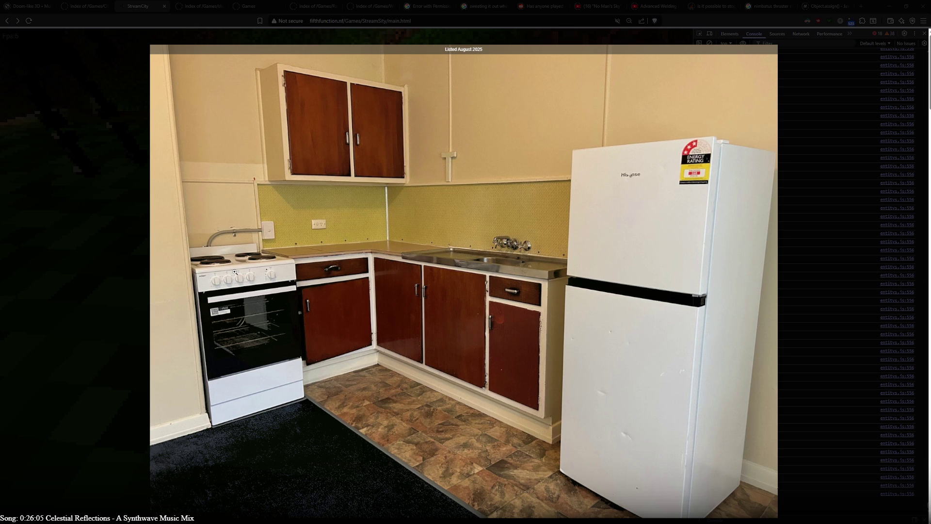
mouse_move(208, 245)
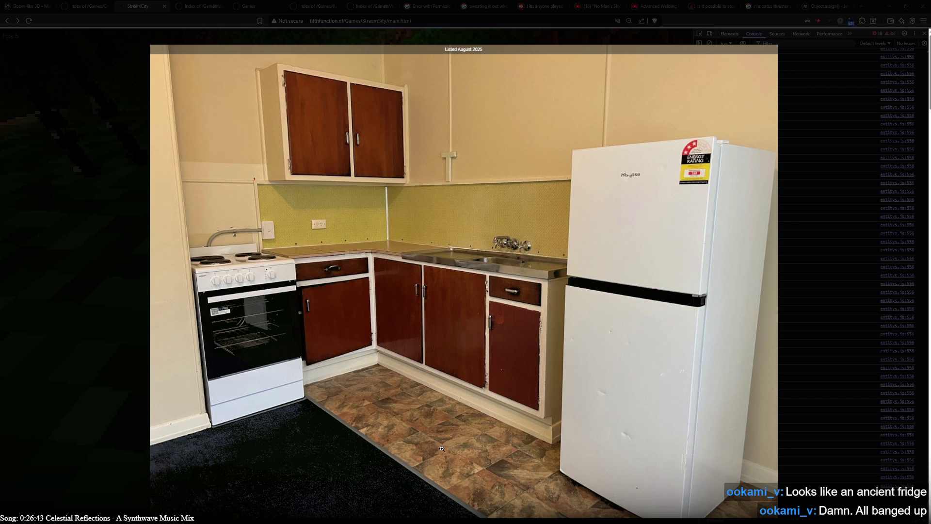
mouse_move(442, 448)
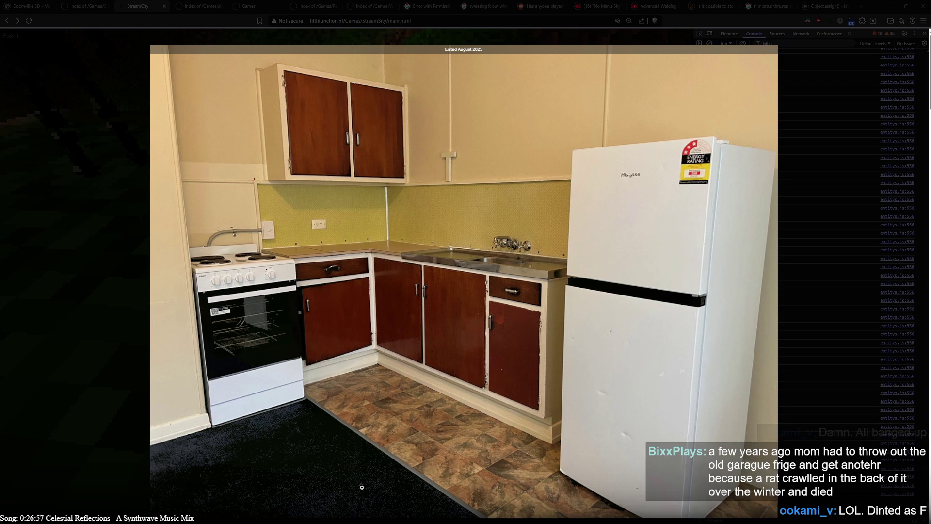
mouse_move(361, 486)
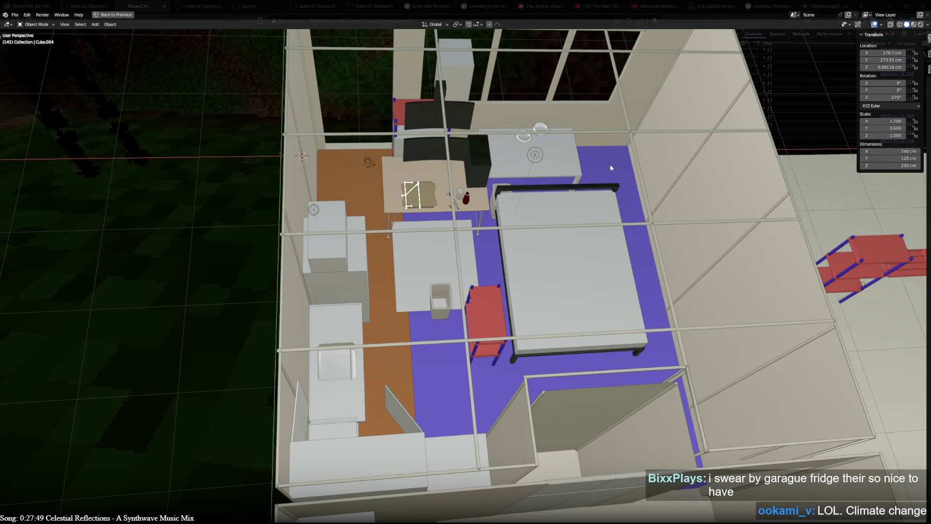
- Orbit to look down on the room blockout, then bring up the listing gallery
mouse_move(596, 296)
mouse_down()
mouse_move(482, 296)
mouse_move(555, 305)
mouse_up()
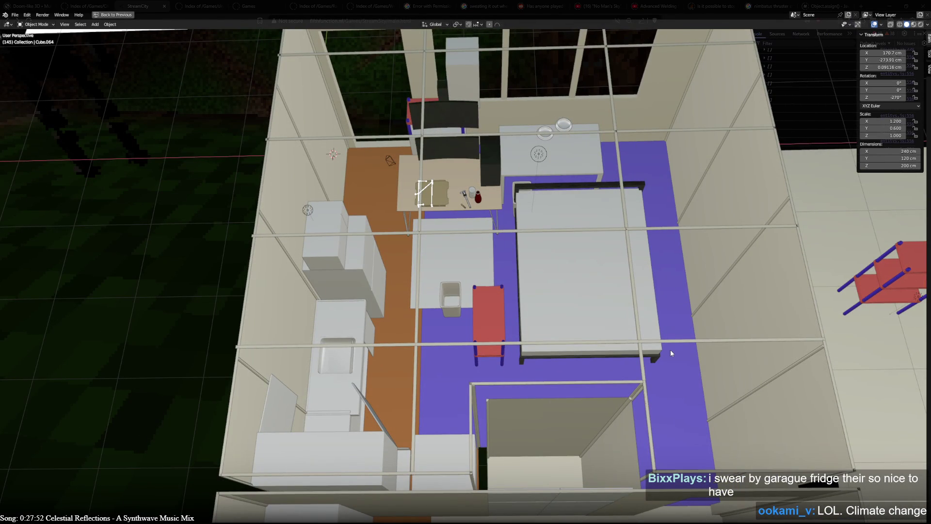
key(alt+Tab)
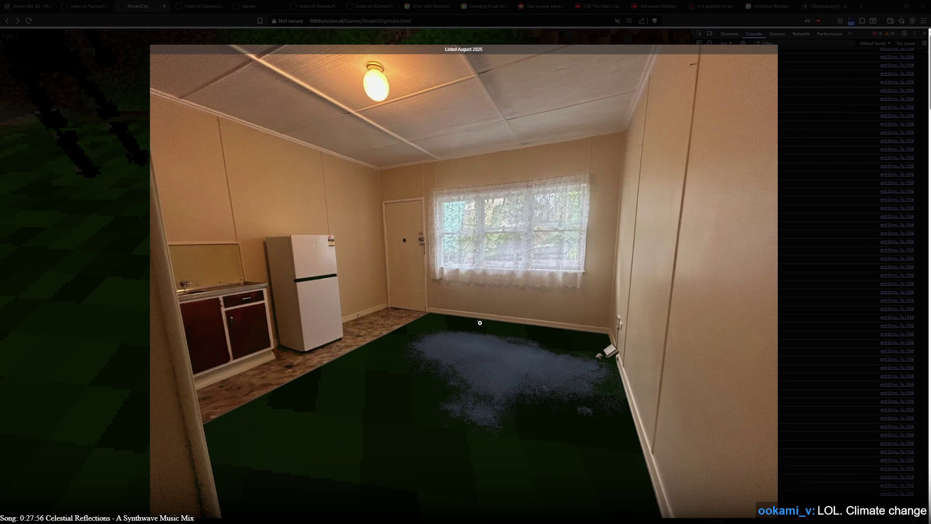
- Step through the listing photos from the fridge-and-window shot, past the timber-floored bedroom, to the bathroom
mouse_move(557, 221)
key(Right)
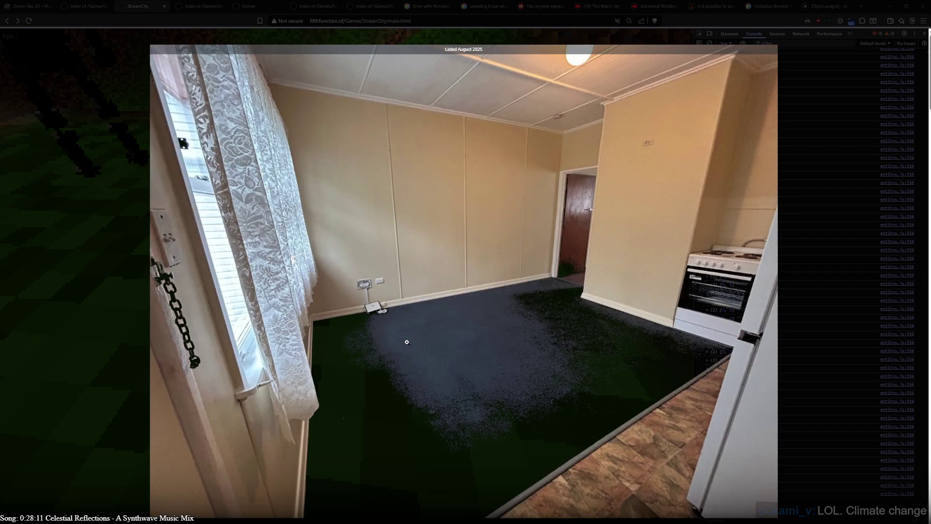
key(Left)
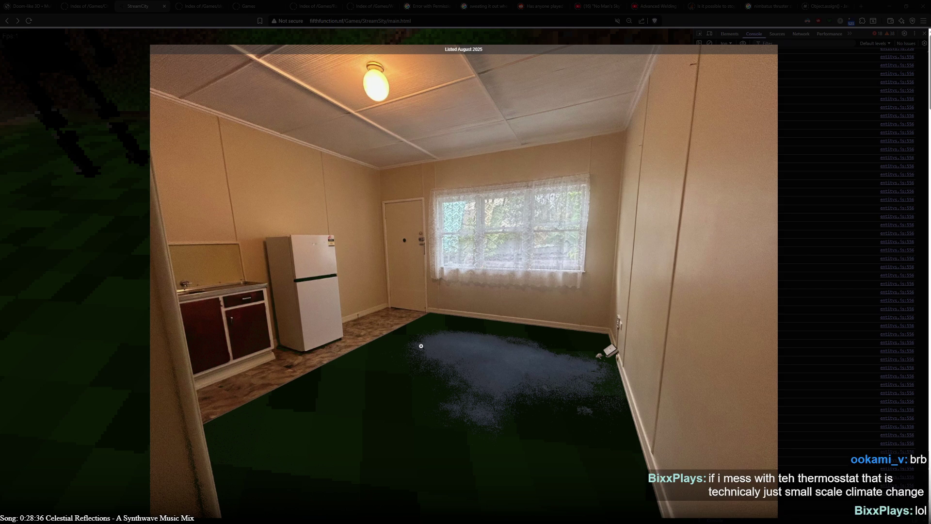
mouse_move(428, 272)
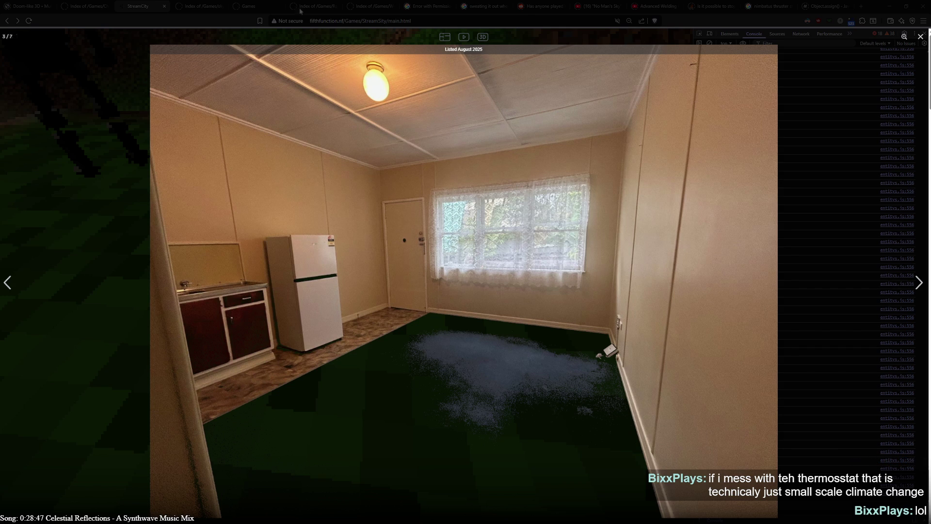
key(Right)
key(Right)
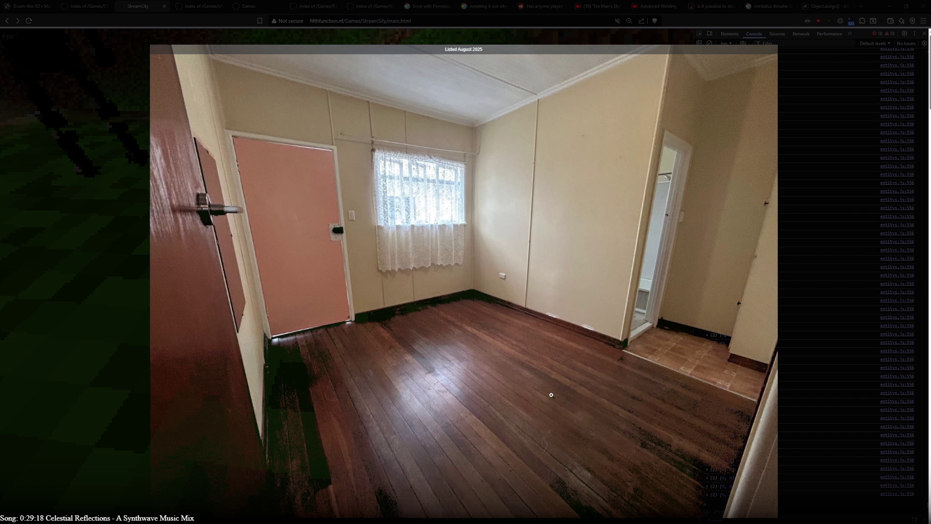
mouse_move(203, 90)
mouse_move(490, 127)
key(Right)
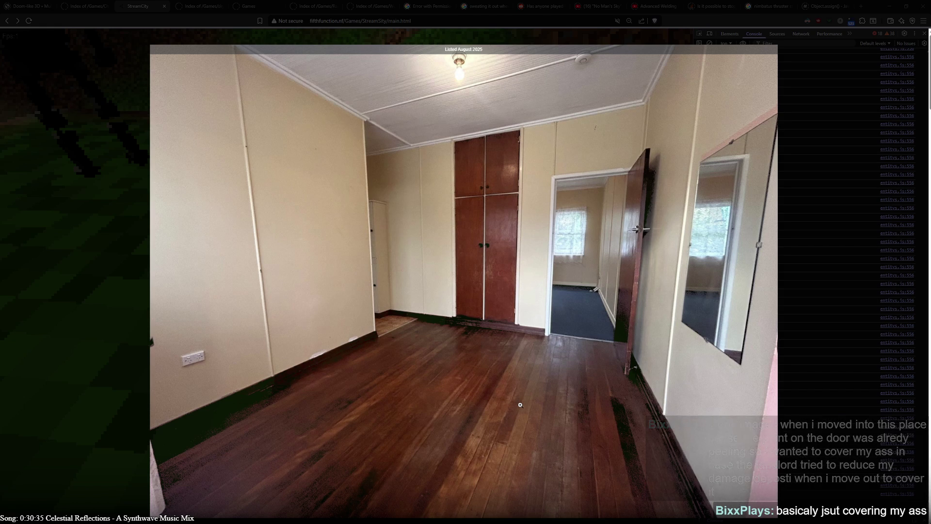
mouse_move(515, 380)
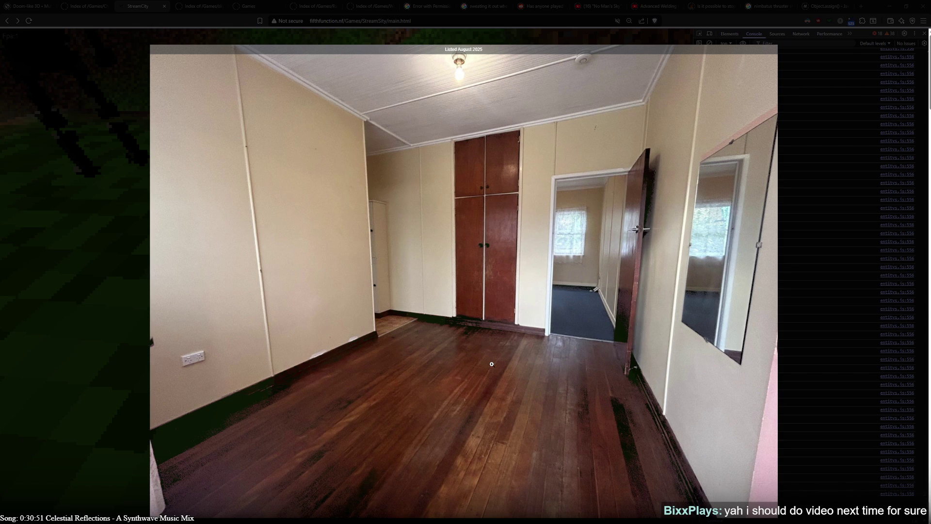
mouse_move(480, 381)
key(Right)
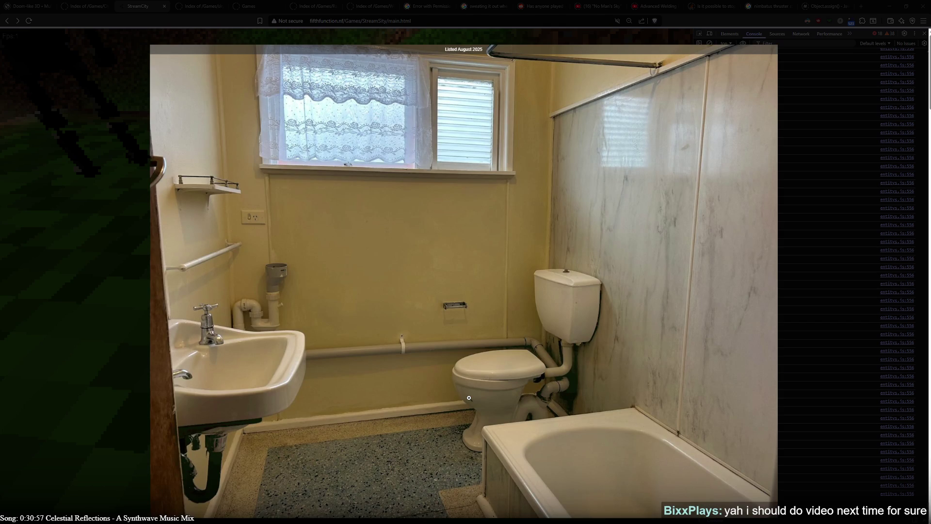
- Cycle once more through all seven room photos, from kitchen to carpeted room, then close the viewer
mouse_move(396, 56)
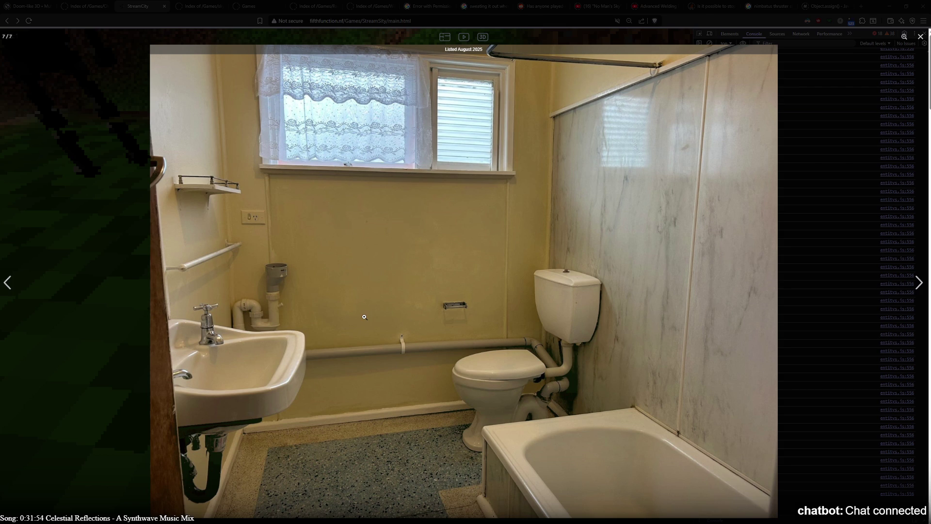
key(Right)
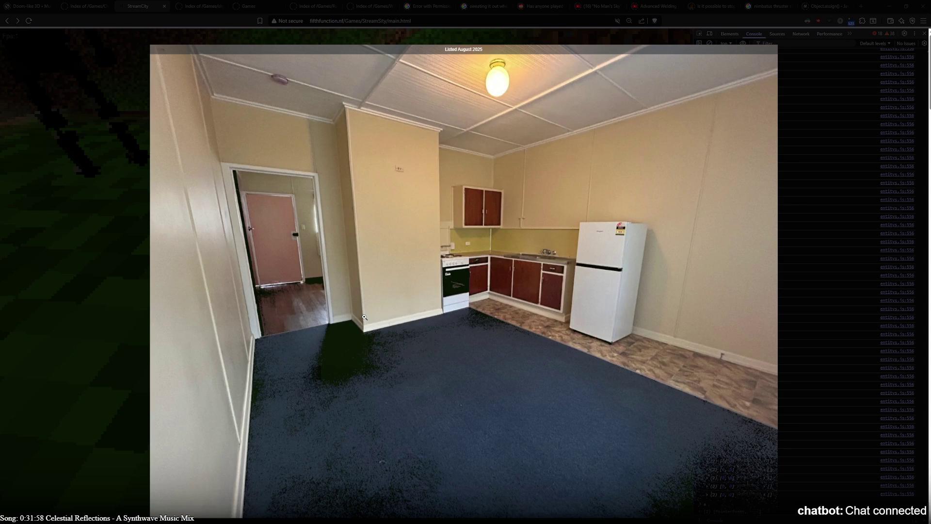
key(Right)
key(Right)
key(Right)
key(Right)
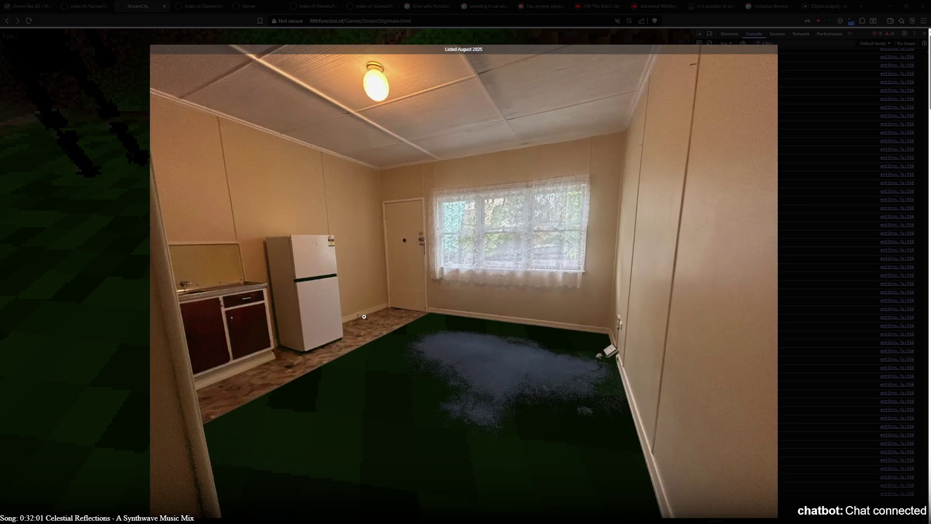
key(Right)
key(Right)
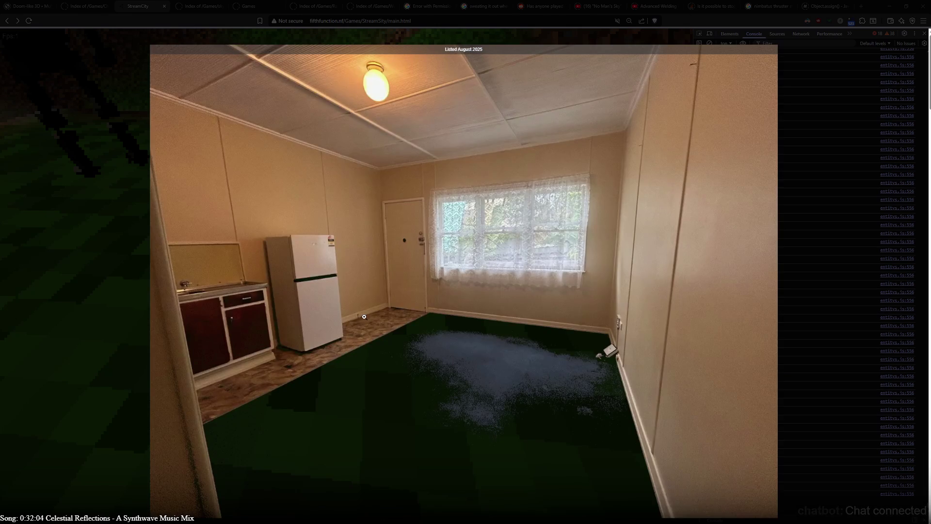
key(Right)
key(Right)
key(Right)
key(Right)
key(Right)
key(Right)
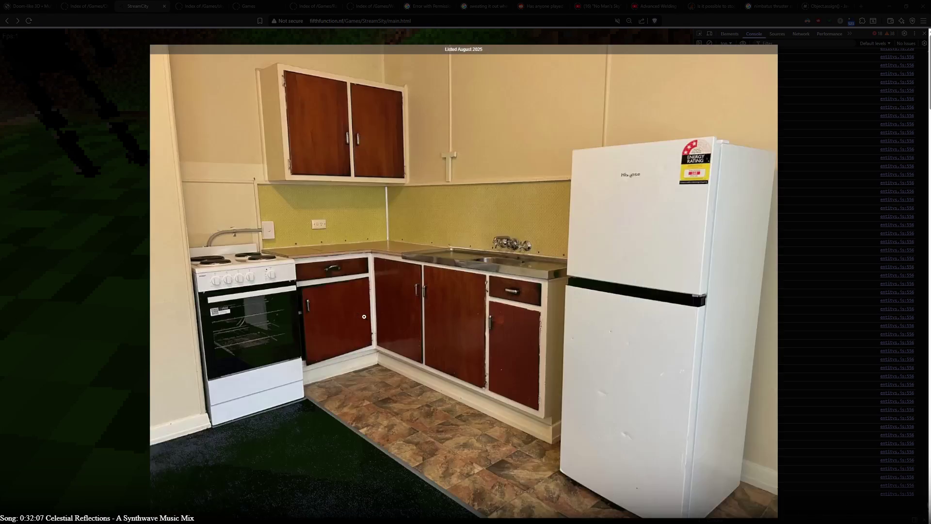
key(Right)
key(Right)
key(Right)
key(Right)
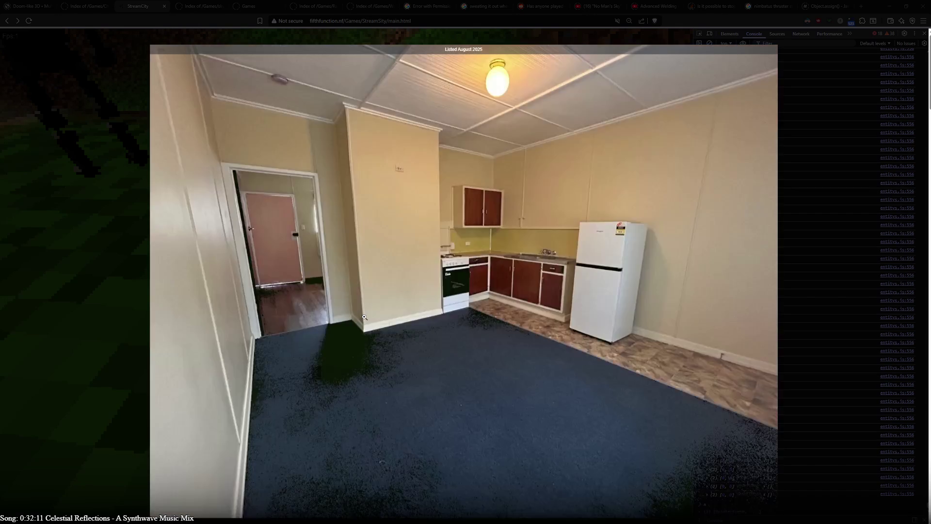
key(Right)
key(Right)
key(Right)
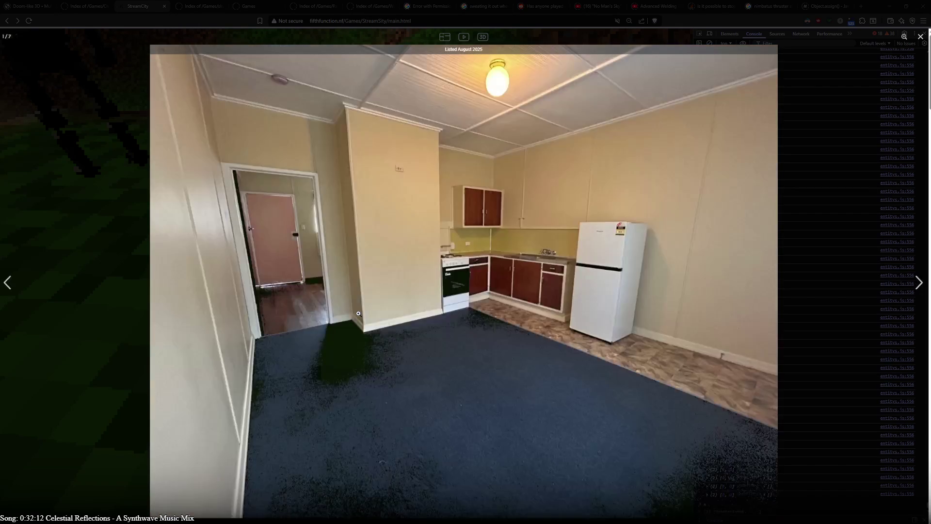
key(Right)
key(Right)
key(Right)
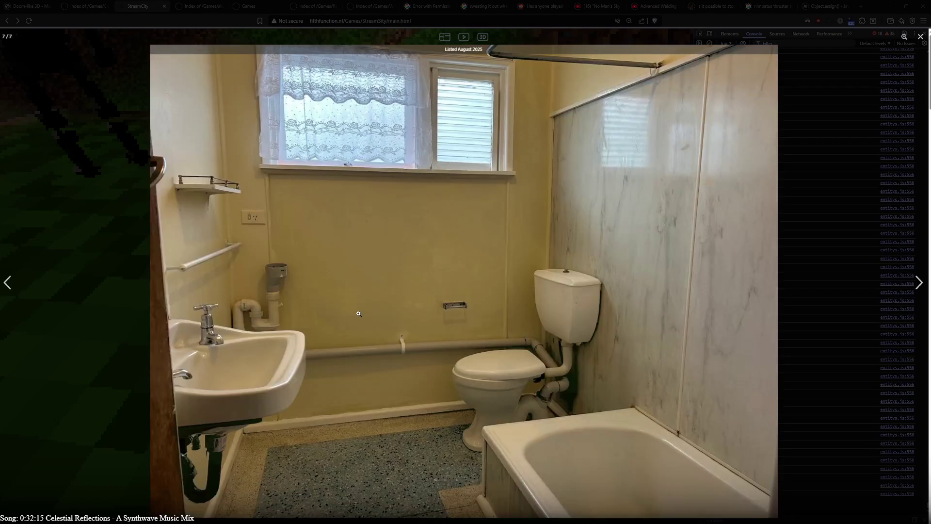
key(Right)
key(Right)
key(Right)
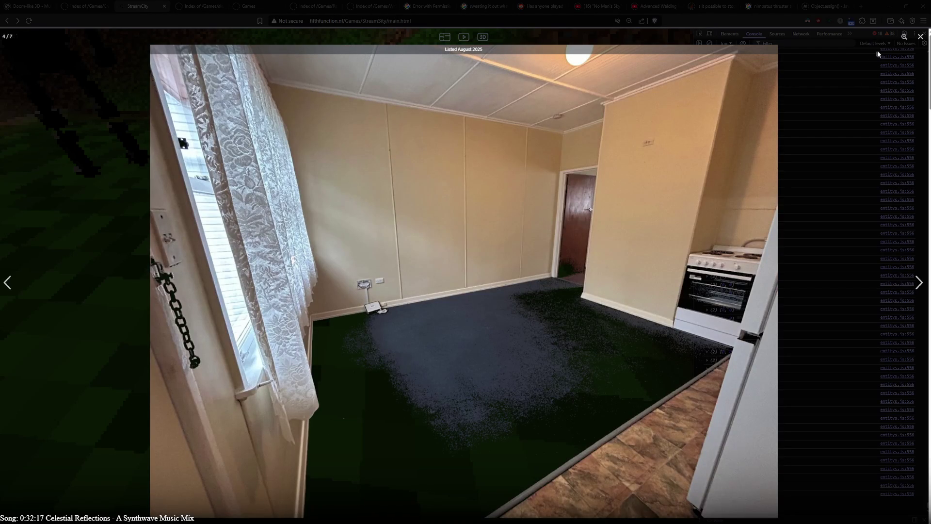
click(920, 36)
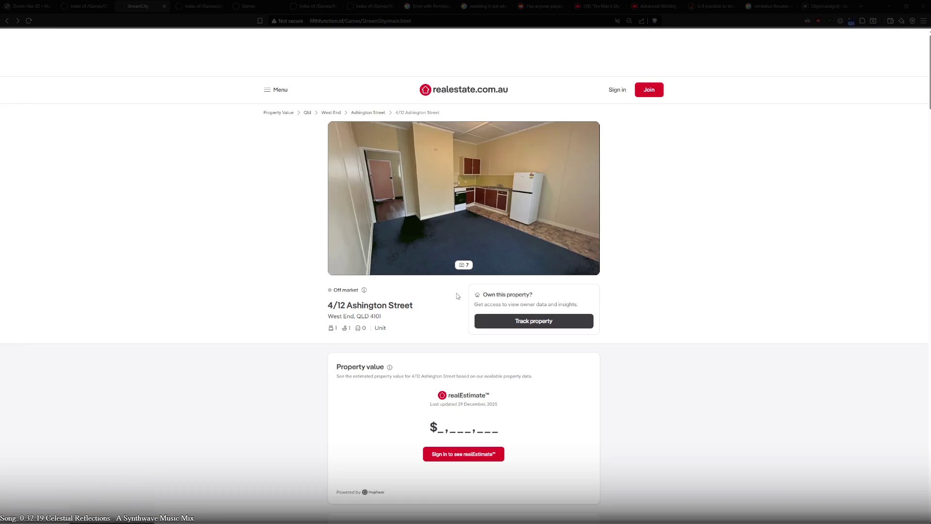
- Scroll the 4/12 Ashington Street property page to its Rental income section and the $410 weekly estimate
scroll(232, 350, down, 3)
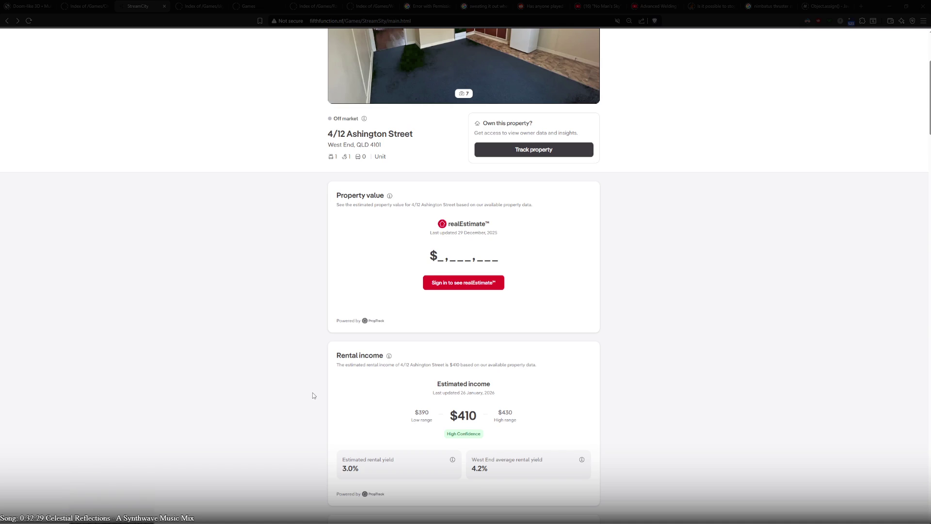
scroll(312, 393, down, 4)
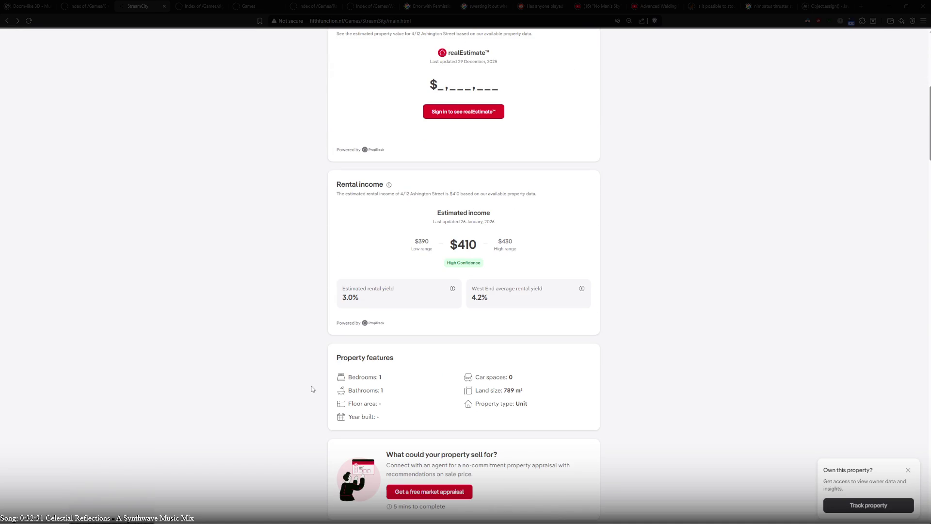
scroll(312, 389, down, 10)
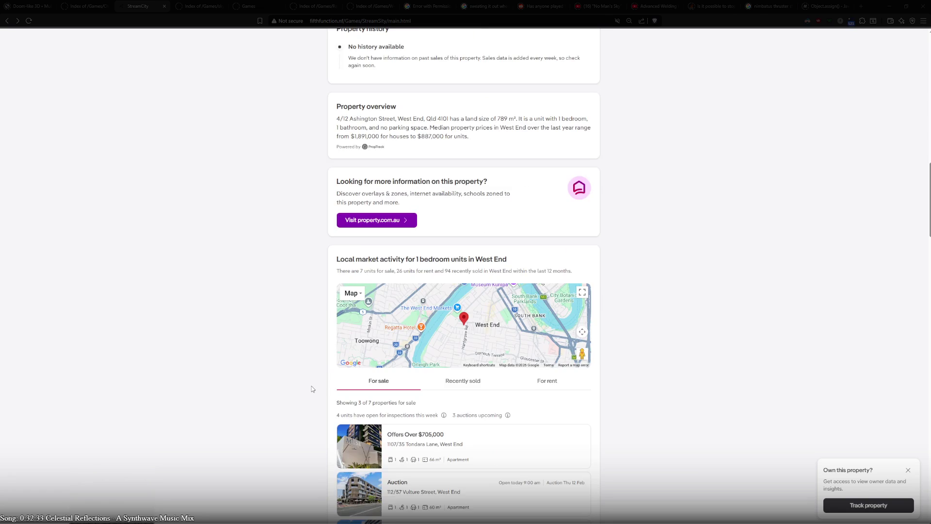
scroll(312, 389, down, 5)
scroll(313, 389, down, 3)
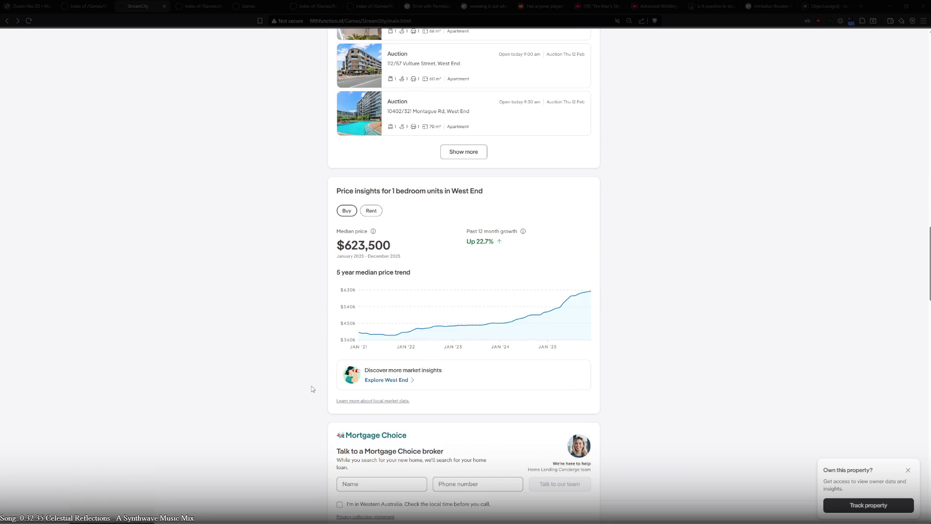
scroll(313, 389, down, 15)
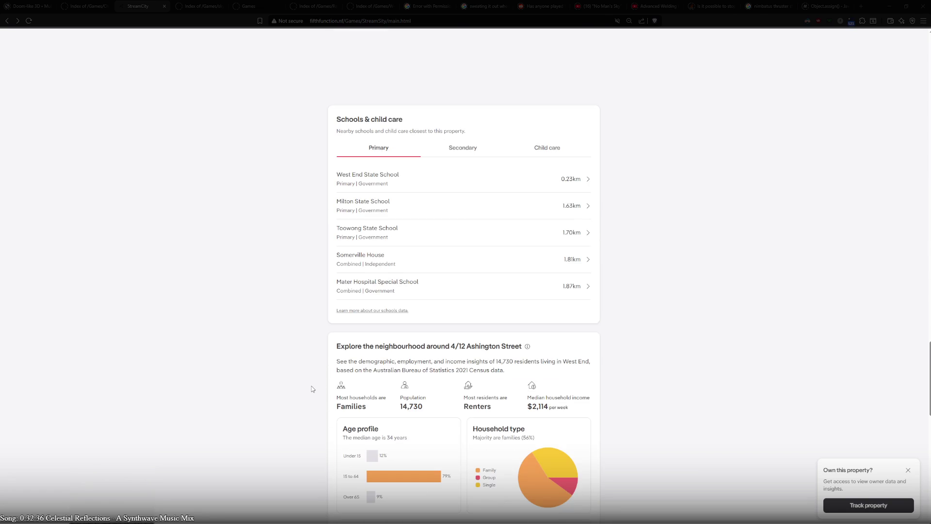
scroll(312, 389, down, 12)
scroll(312, 389, up, 5)
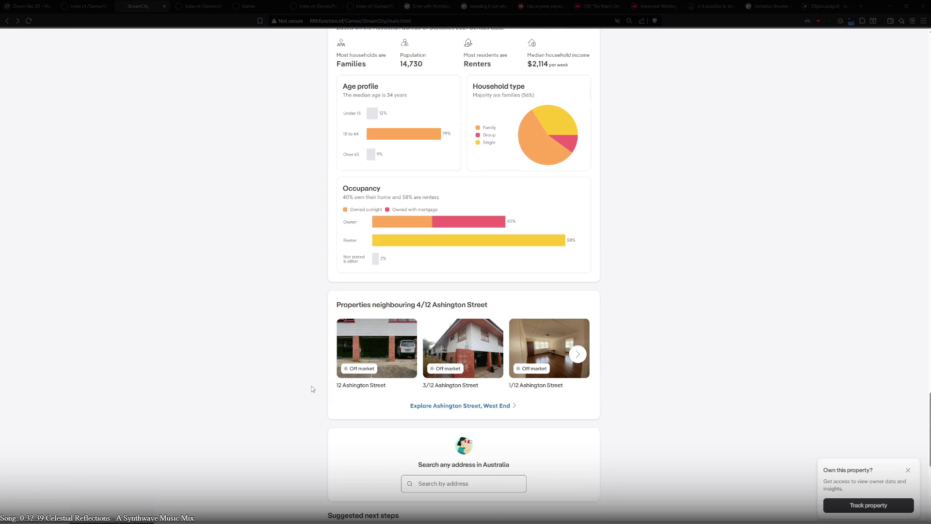
scroll(312, 389, down, 7)
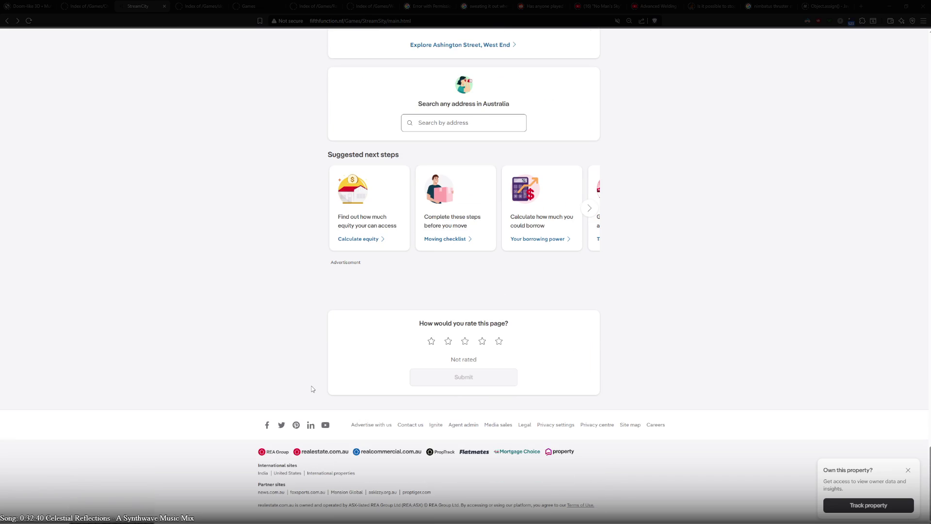
scroll(220, 389, up, 20)
scroll(224, 268, up, 15)
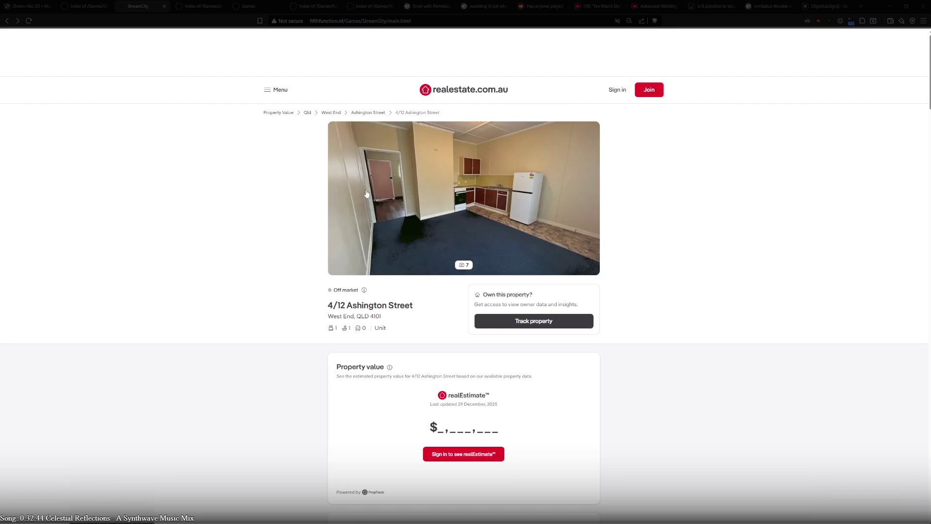
scroll(291, 388, down, 10)
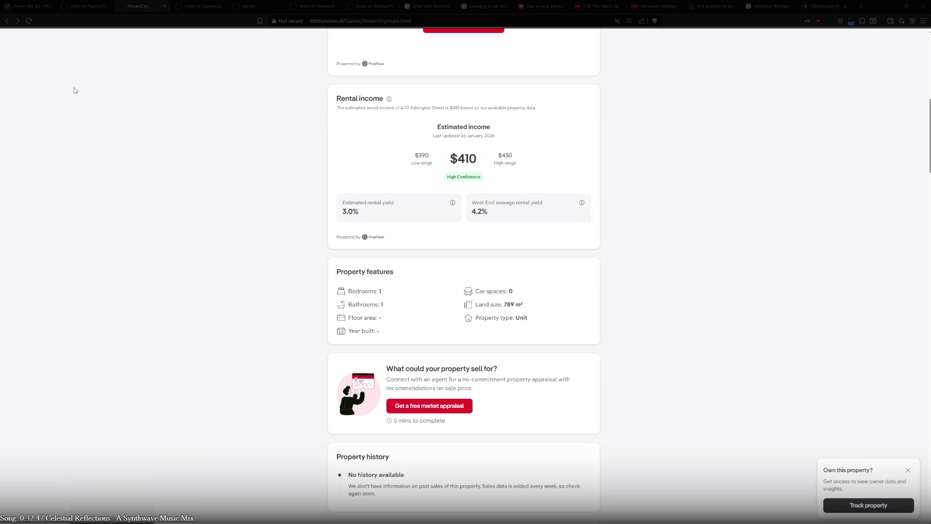
click(7, 26)
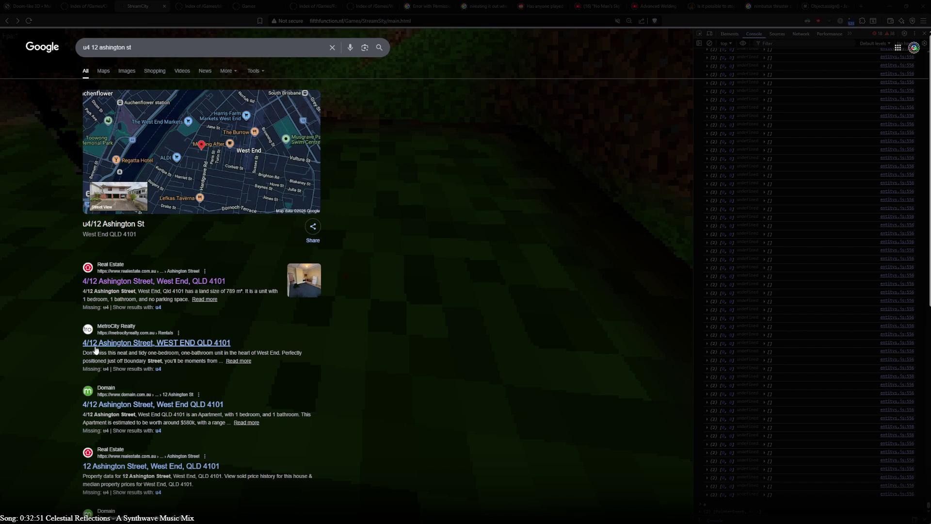
click(123, 349)
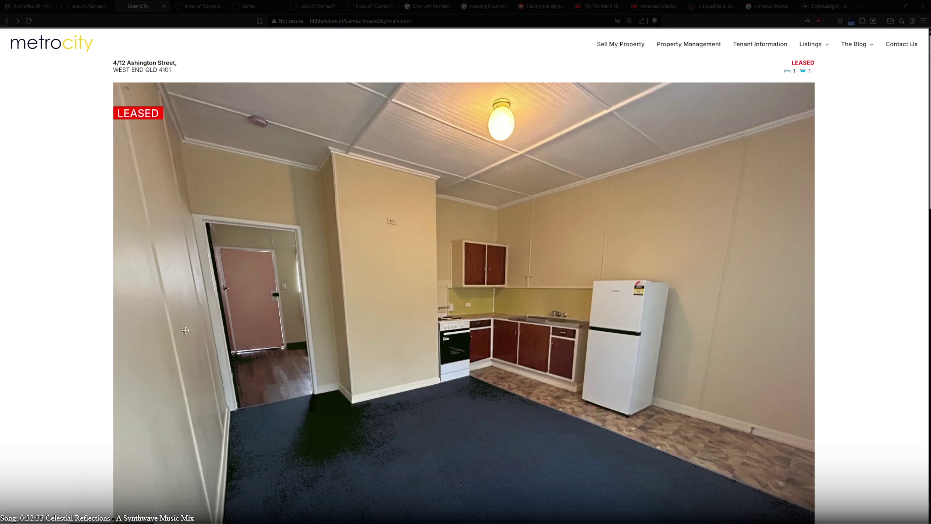
scroll(186, 330, down, 8)
scroll(191, 331, down, 5)
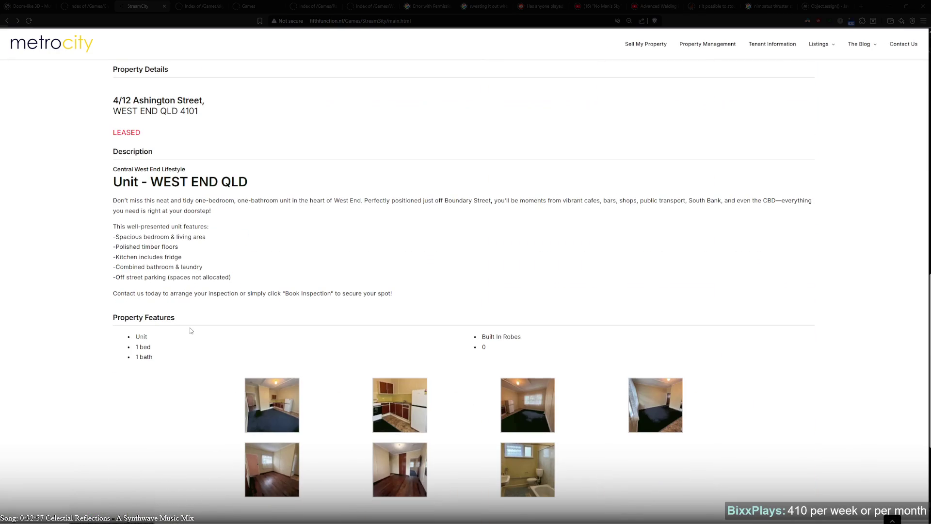
click(7, 21)
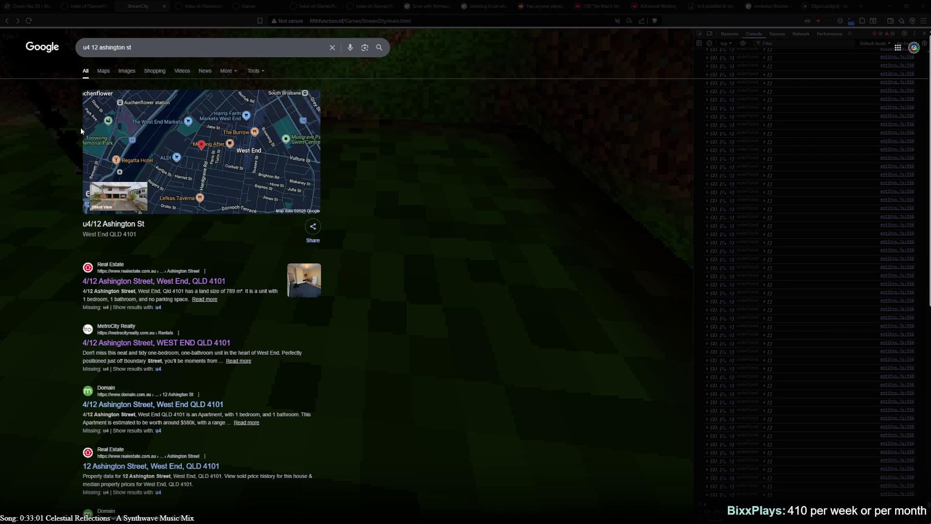
scroll(216, 315, down, 3)
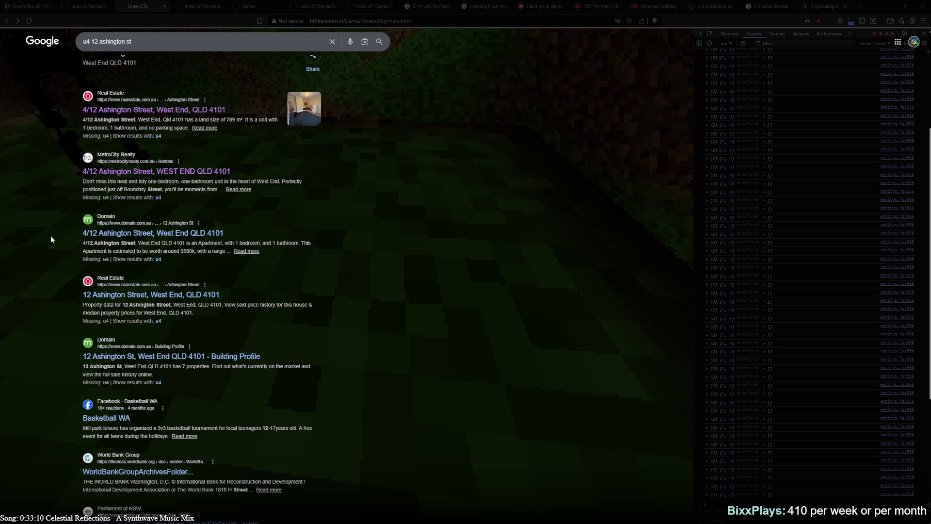
click(119, 236)
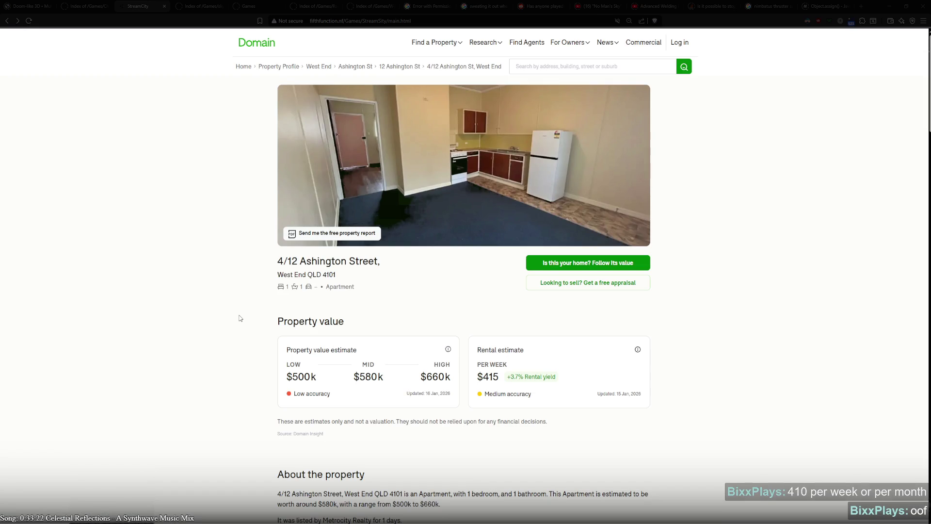
- Highlight the days listed for the 2012, 2015 and 2025 rentals in the property history
scroll(242, 303, down, 10)
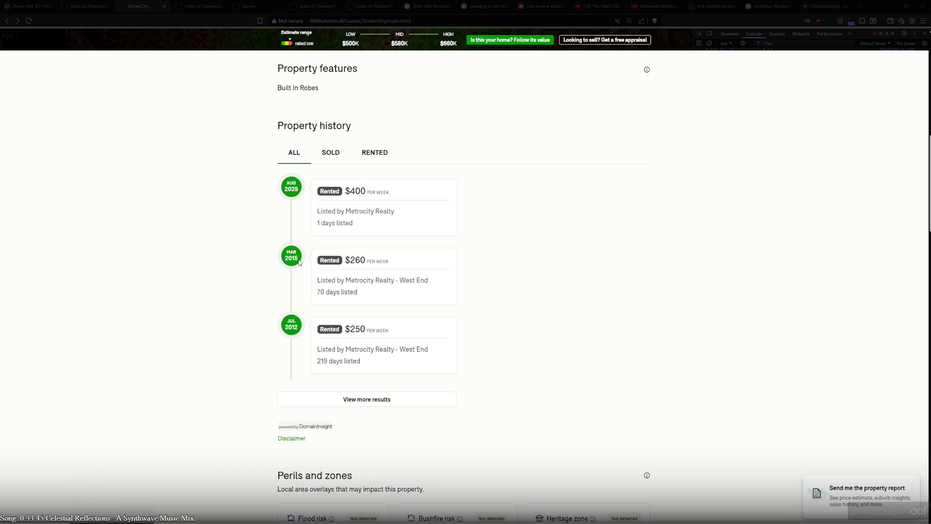
drag(318, 365, 363, 365)
drag(317, 291, 366, 298)
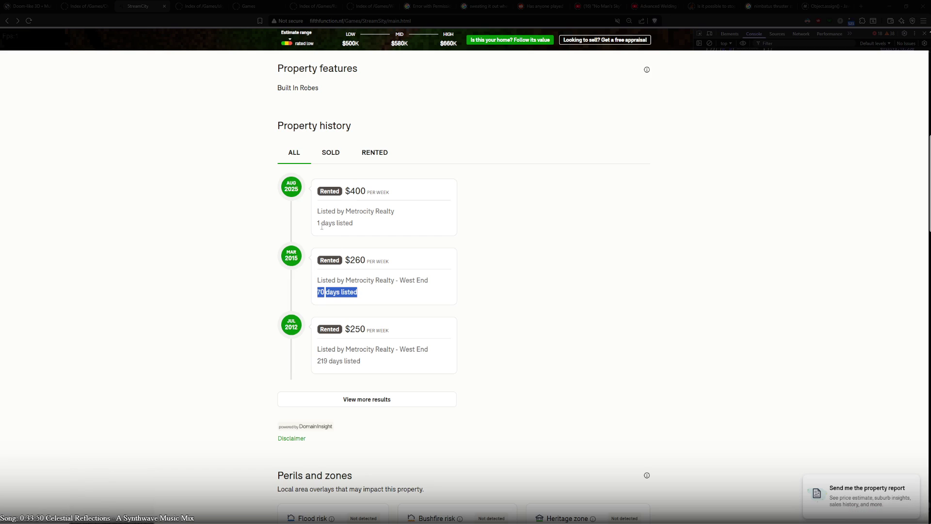
drag(319, 222, 354, 234)
click(238, 286)
- Filter the property history to RENTED entries only, then back to ALL
scroll(209, 355, up, 2)
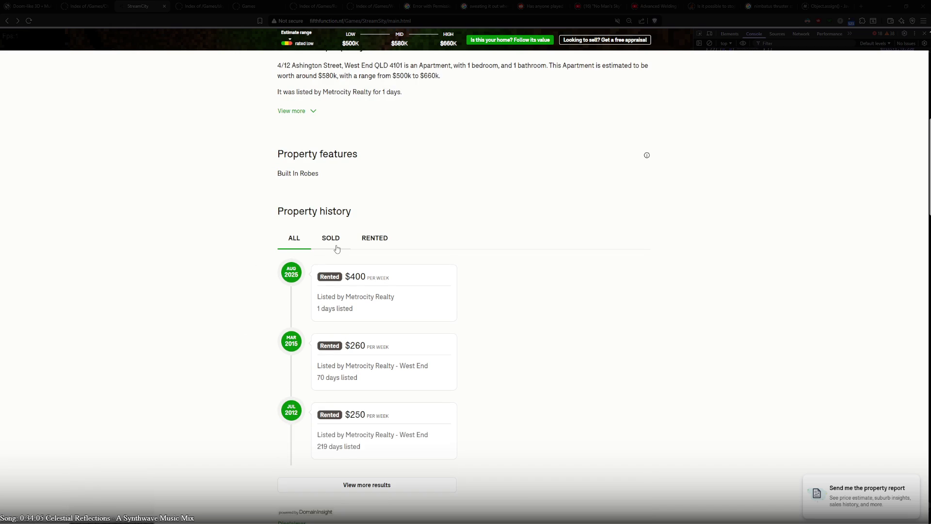
click(374, 244)
click(296, 248)
- Highlight the $580k estimate and expand the full property description
scroll(230, 292, up, 2)
scroll(231, 292, up, 4)
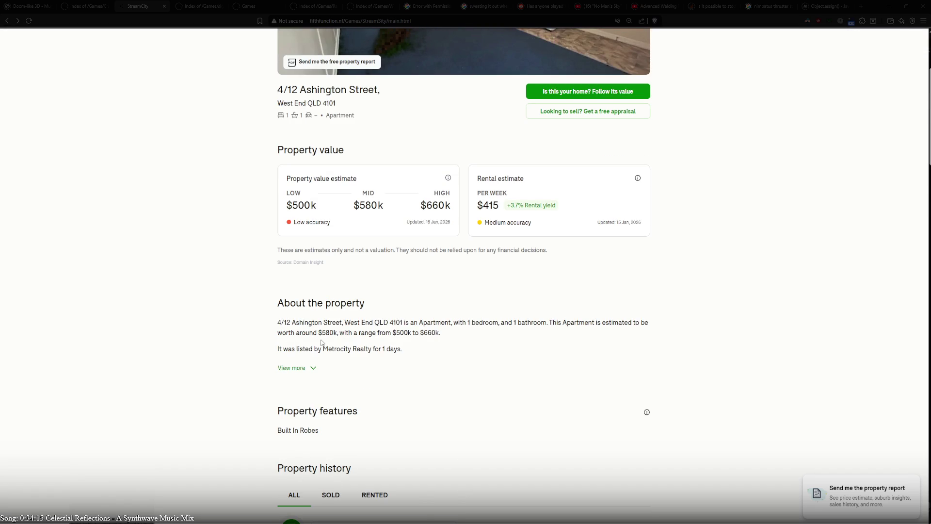
drag(322, 333, 334, 333)
scroll(316, 354, down, 2)
click(293, 283)
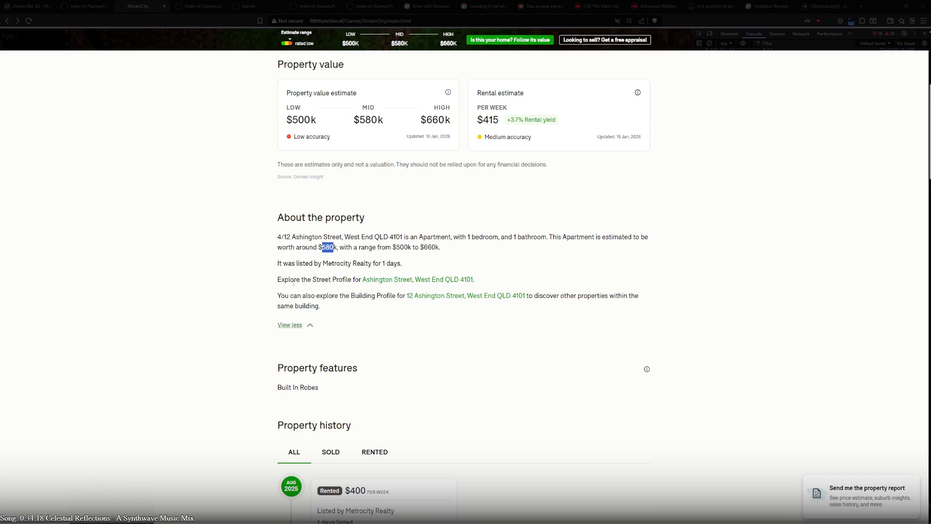
scroll(253, 313, up, 5)
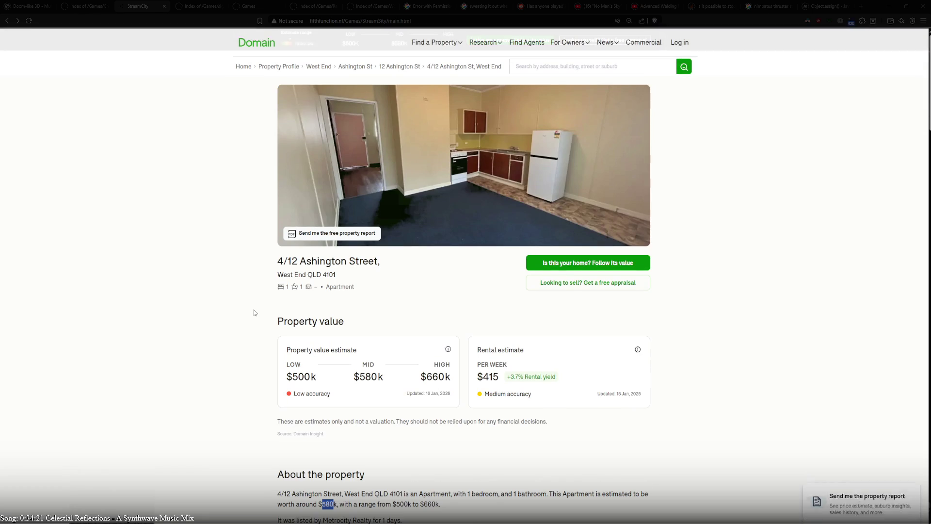
- Go back twice to the realestate.com.au rental map of inner Brisbane
click(9, 24)
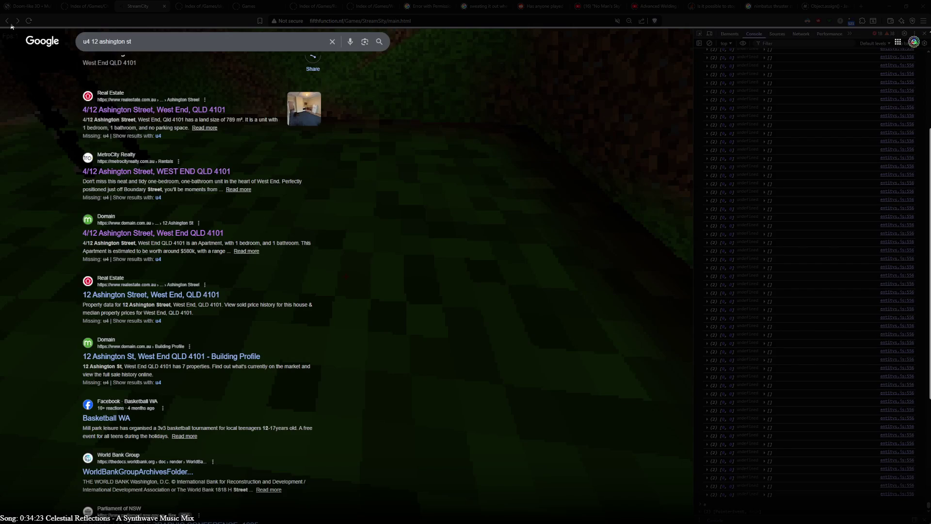
click(9, 23)
scroll(331, 277, down, 5)
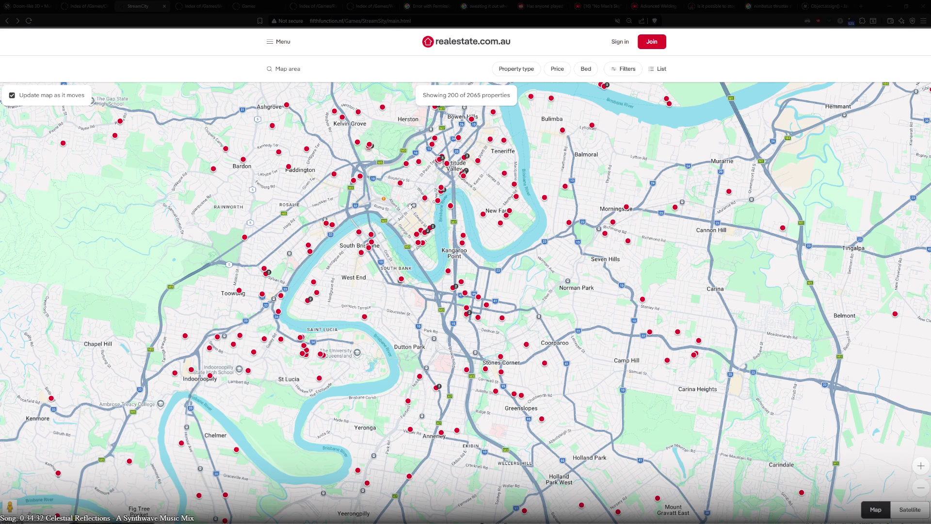
- Zoom and pan the rental map onto the Gray Rd area of West End
scroll(338, 266, up, 3)
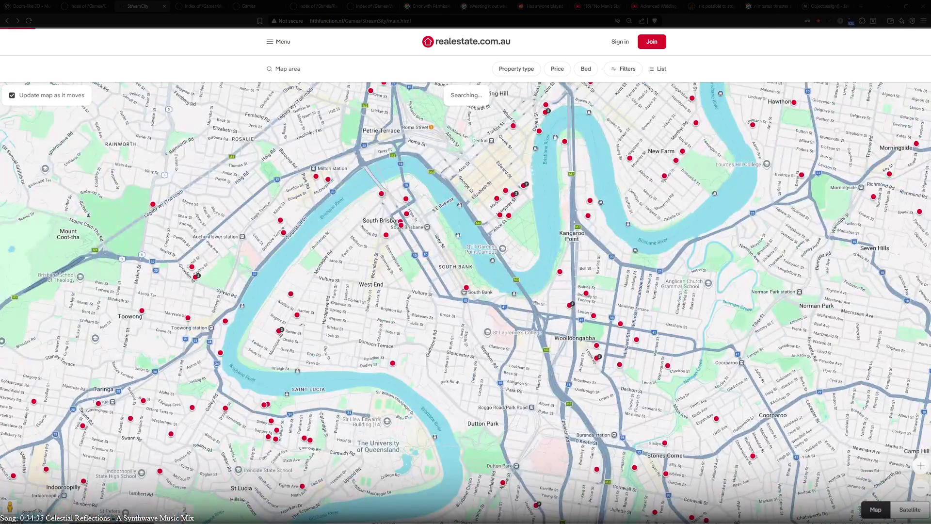
scroll(335, 301, up, 3)
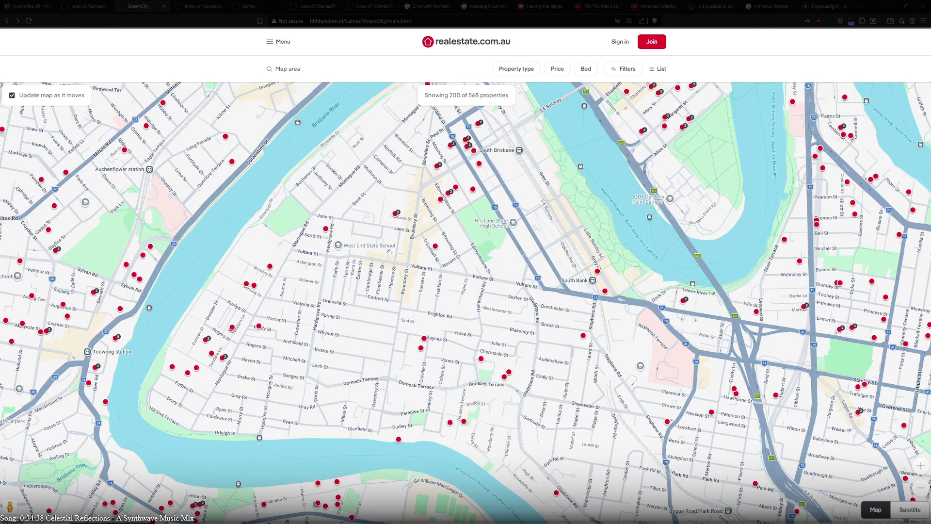
mouse_move(412, 266)
mouse_down()
mouse_move(343, 388)
mouse_move(361, 355)
mouse_up()
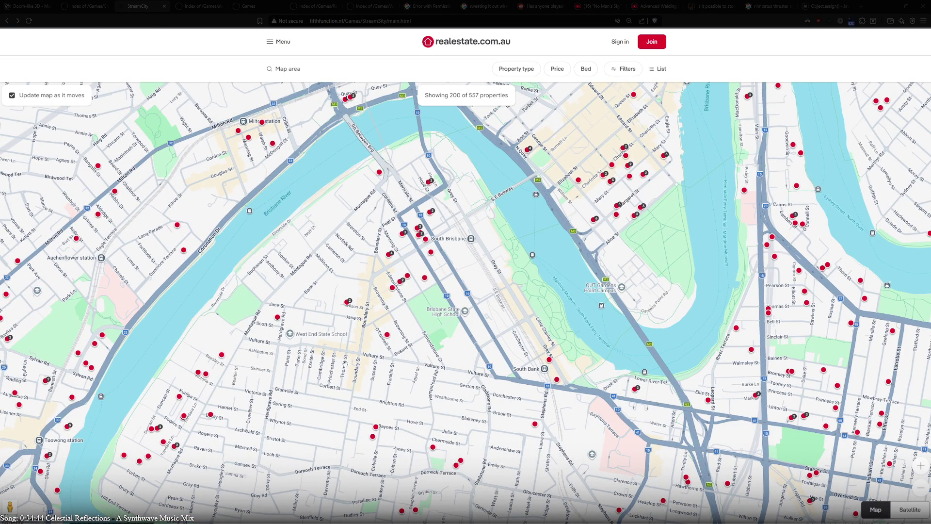
drag(282, 435, 337, 307)
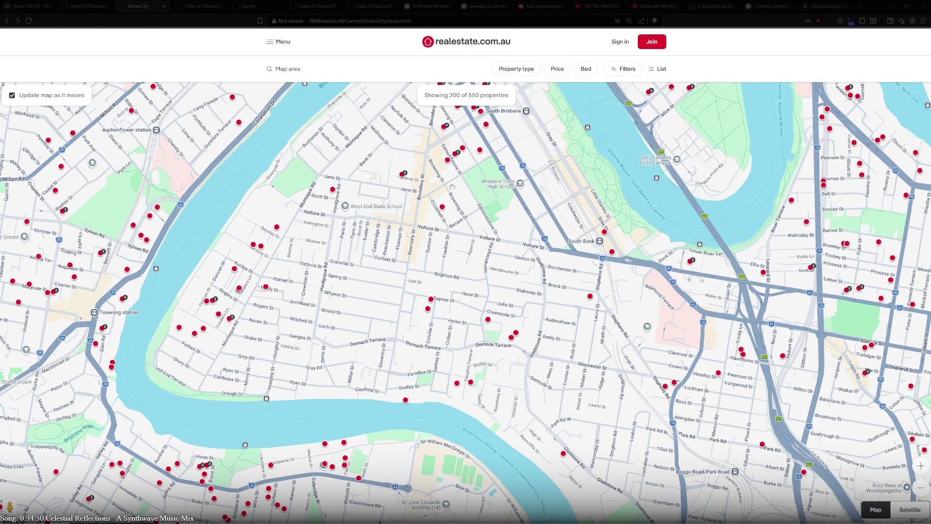
scroll(341, 356, up, 5)
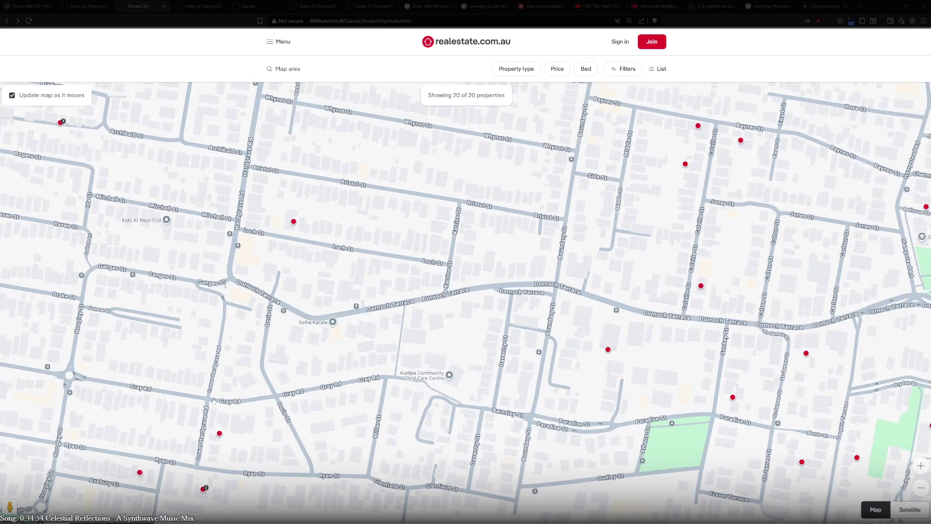
drag(214, 402, 311, 356)
- Zoom in closer and switch the map to satellite imagery showing 2 properties
scroll(291, 355, up, 2)
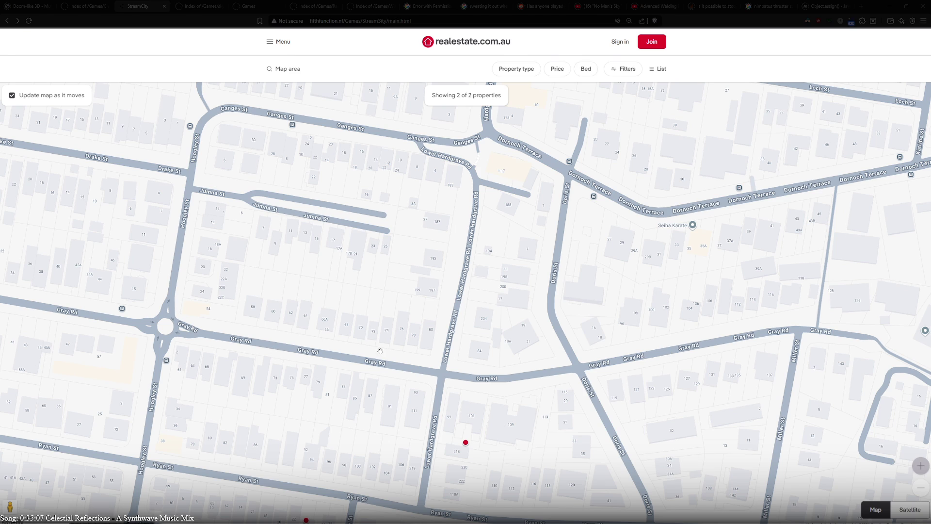
click(902, 515)
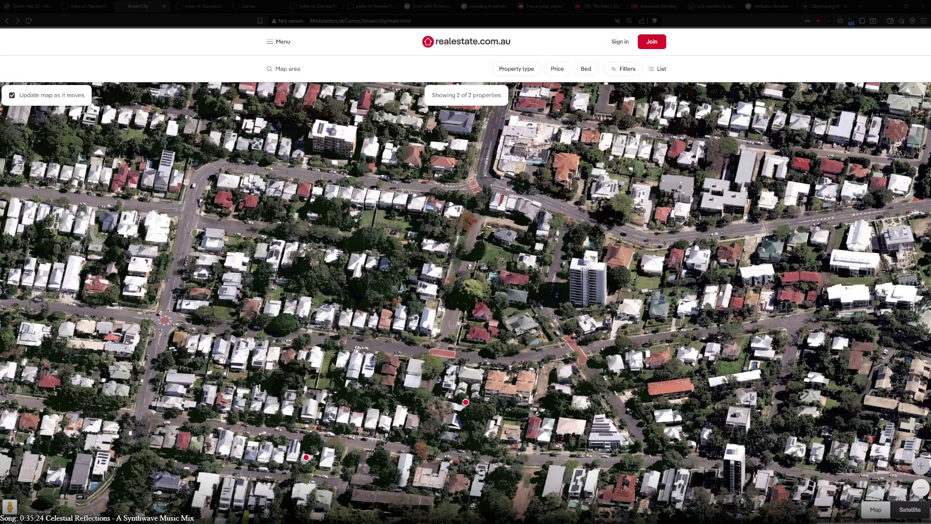
click(320, 20)
- Zoom the Google Maps satellite view from Brisbane down to the Gray Rd rooftops with Street View lines
key(Escape)
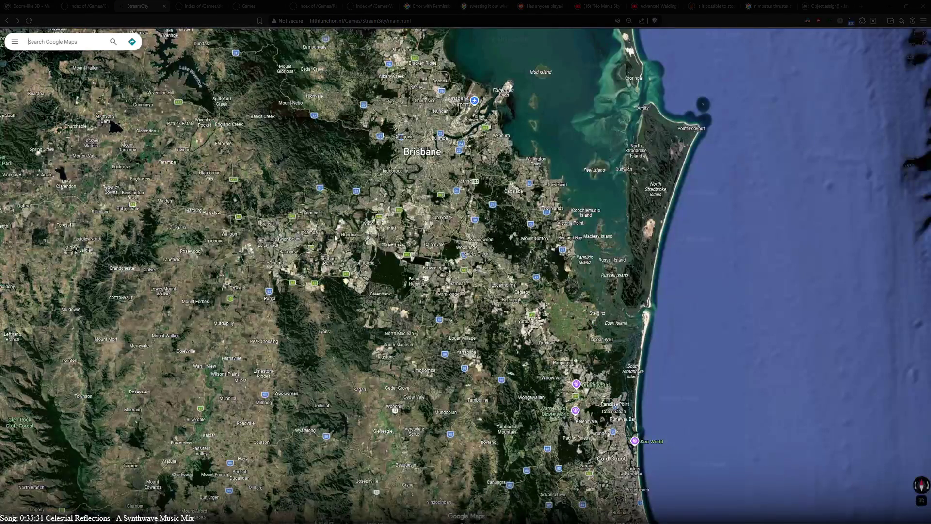
scroll(334, 236, up, 3)
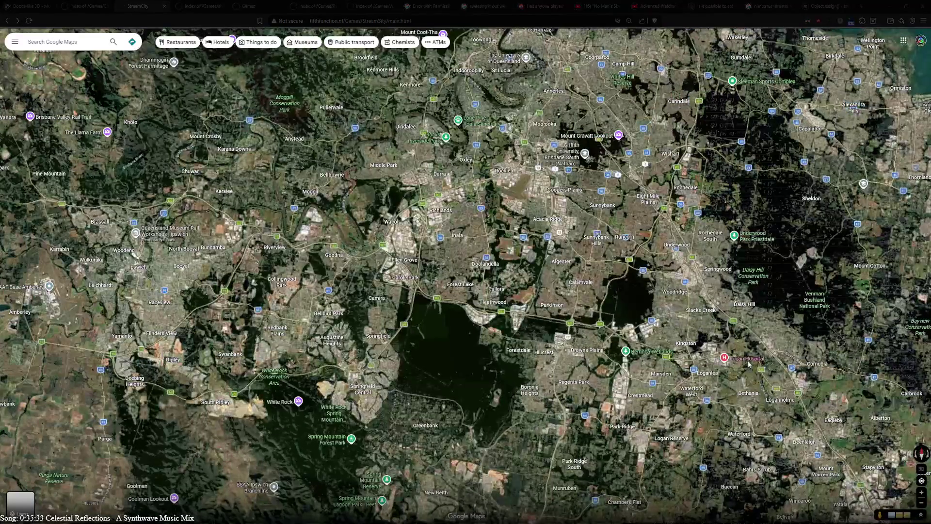
scroll(767, 366, down, 5)
scroll(328, 183, up, 2)
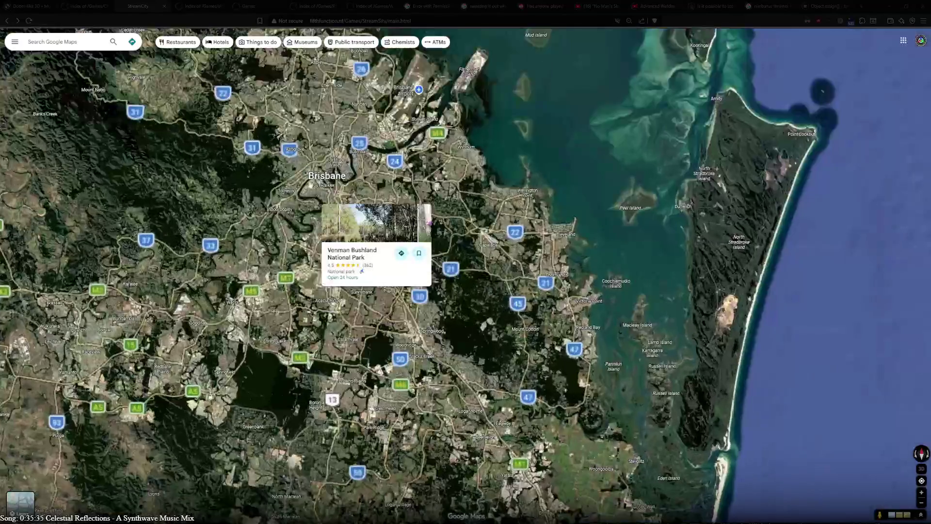
scroll(328, 183, up, 10)
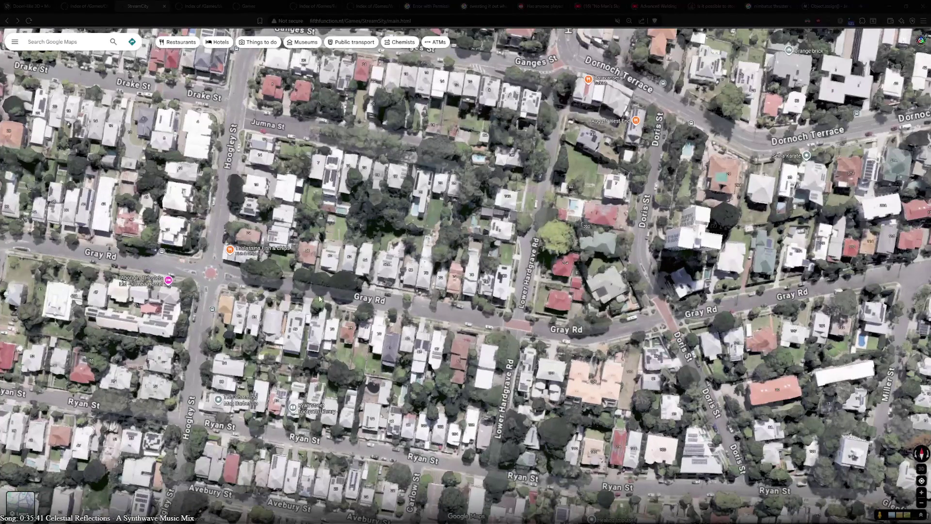
scroll(353, 308, up, 5)
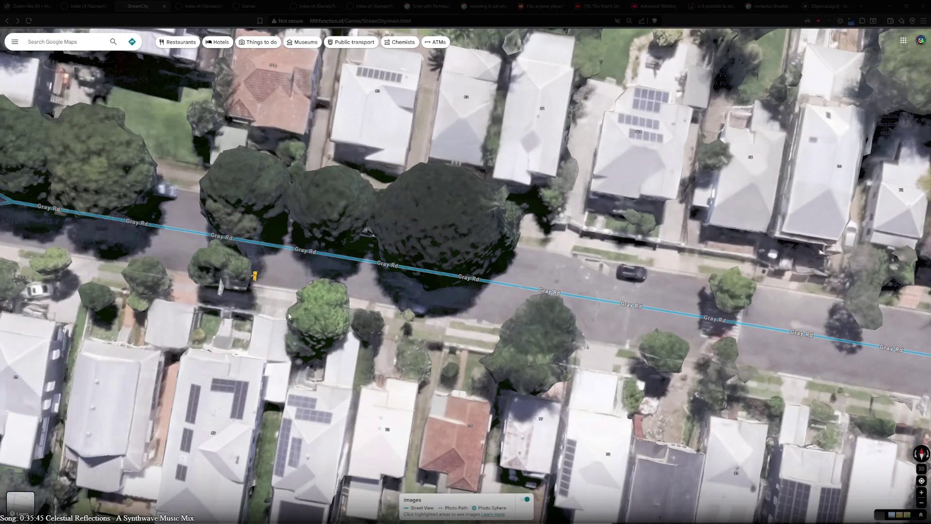
- Enter Street View on Gray Rd and compare the panoramas at 71 and 69 Gray Rd
click(280, 301)
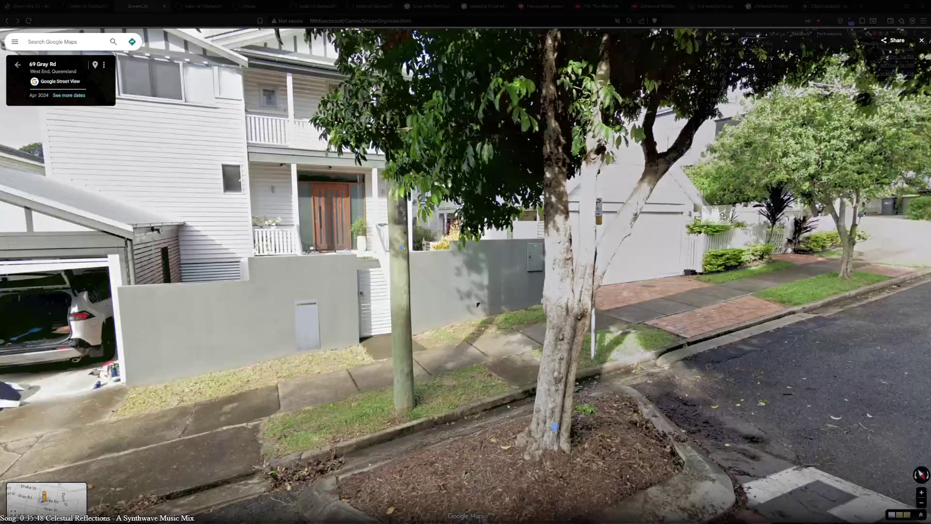
mouse_move(722, 216)
mouse_down()
mouse_move(606, 146)
mouse_move(534, 184)
mouse_move(540, 209)
mouse_move(574, 207)
mouse_move(520, 336)
mouse_move(602, 178)
mouse_move(758, 187)
mouse_up()
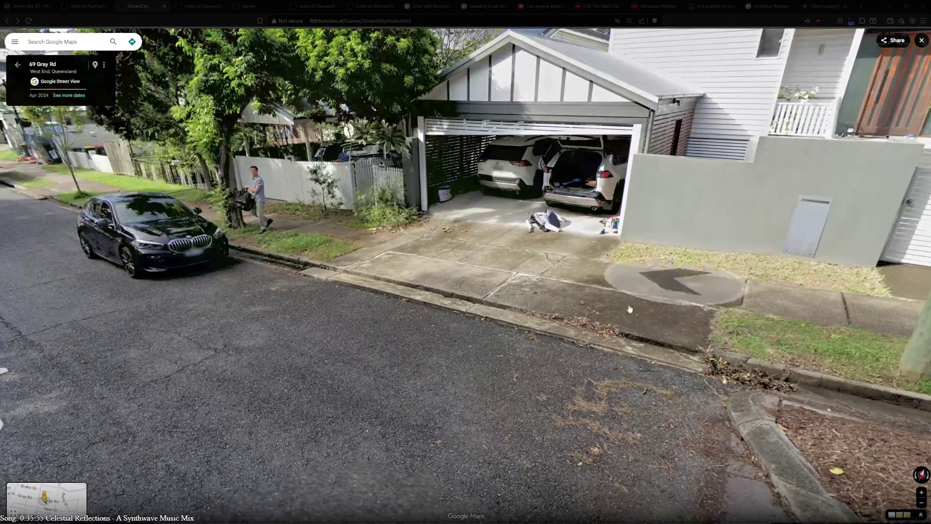
click(256, 436)
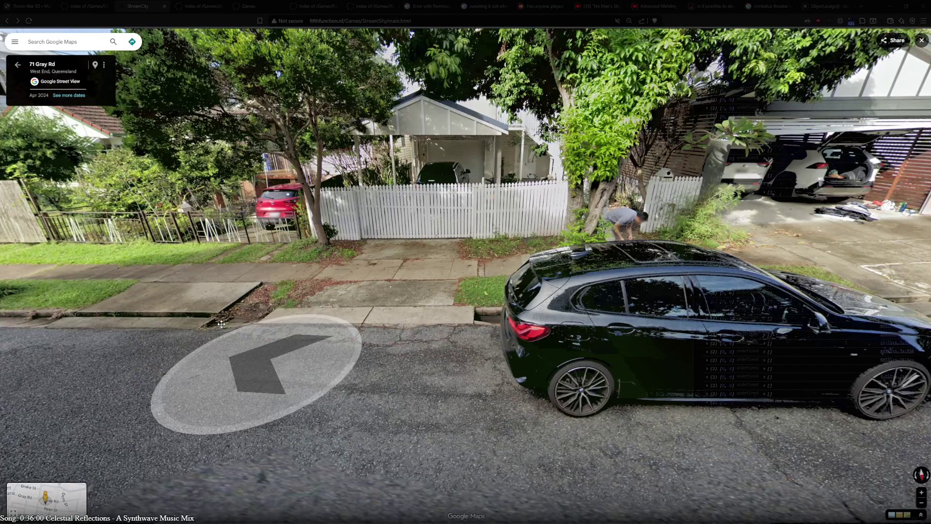
drag(221, 324, 436, 329)
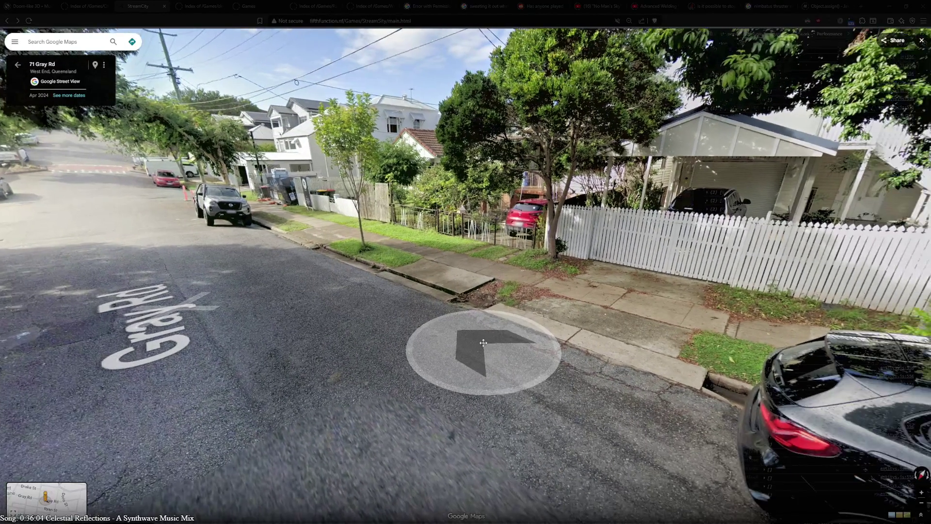
mouse_move(482, 354)
mouse_down()
mouse_move(411, 324)
mouse_move(301, 394)
mouse_up()
click(727, 281)
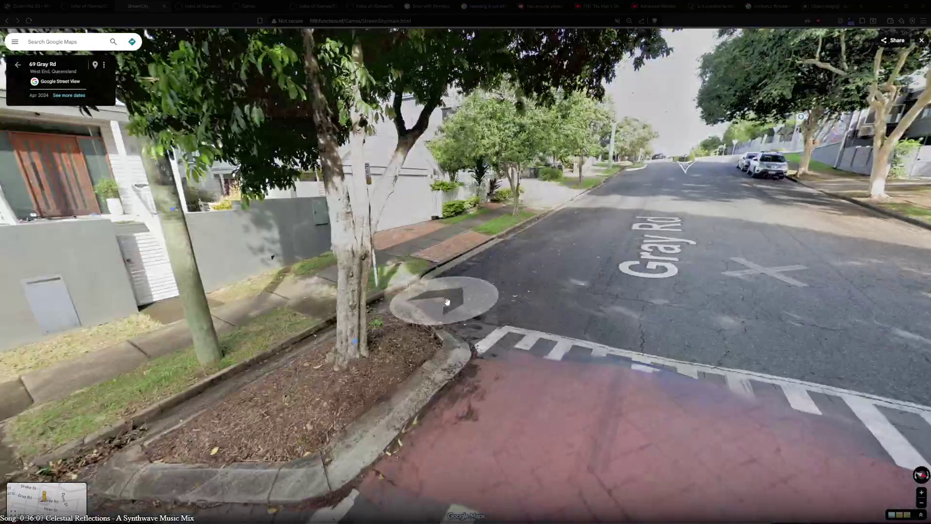
drag(447, 301, 625, 167)
scroll(437, 291, up, 4)
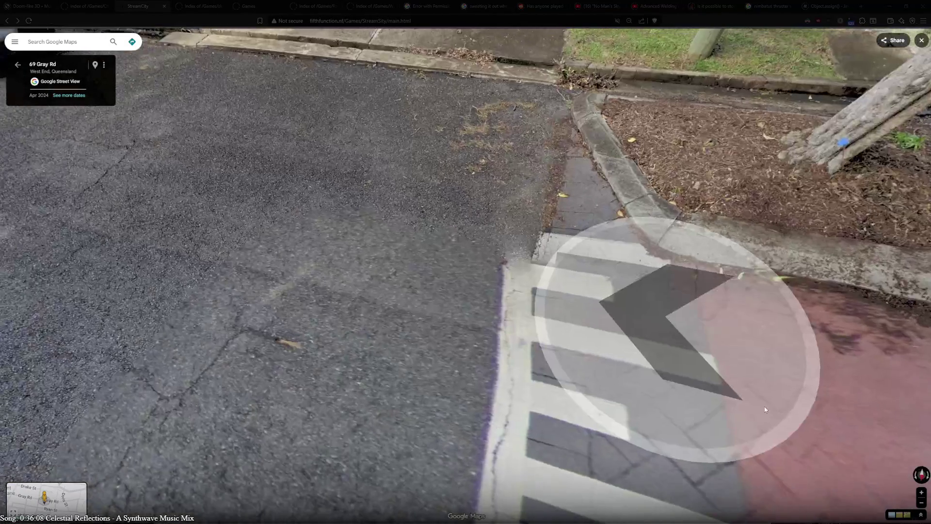
scroll(249, 238, down, 4)
mouse_move(249, 239)
mouse_down()
mouse_move(332, 353)
mouse_move(208, 415)
mouse_up()
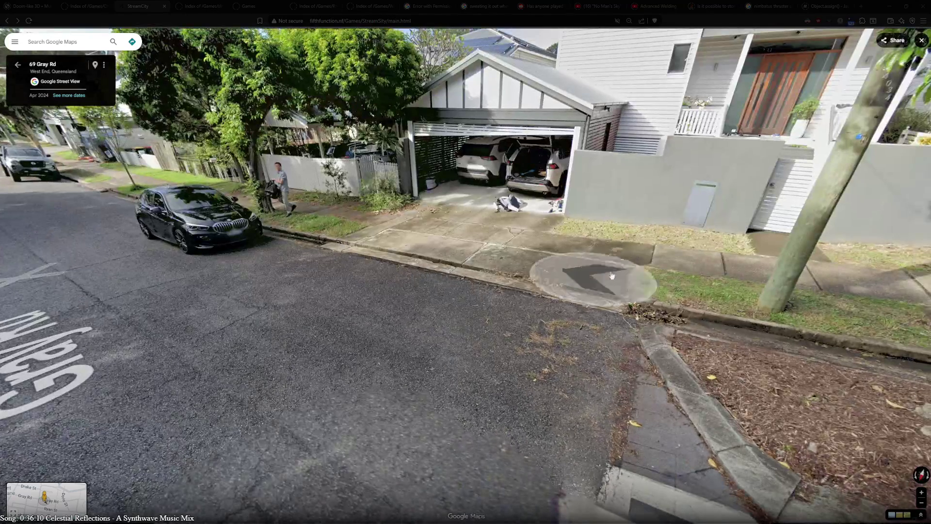
click(733, 190)
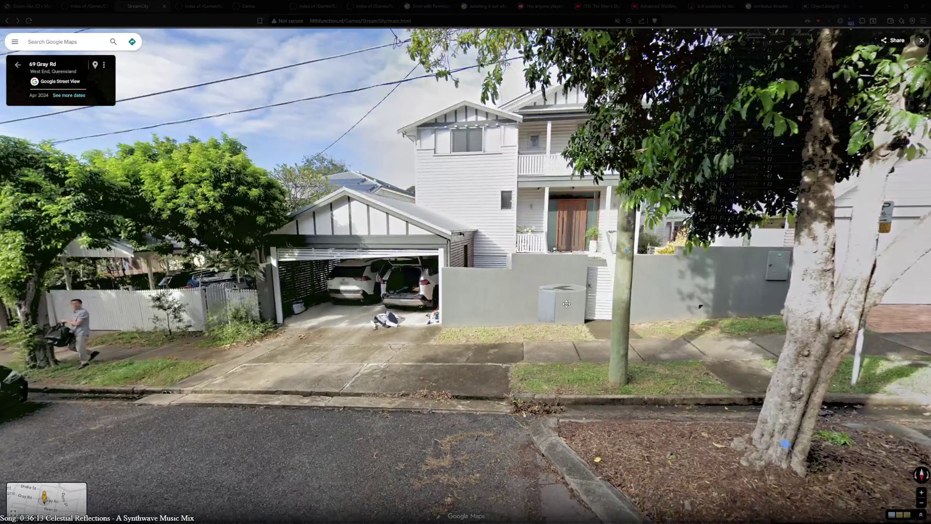
drag(566, 304, 406, 276)
click(406, 277)
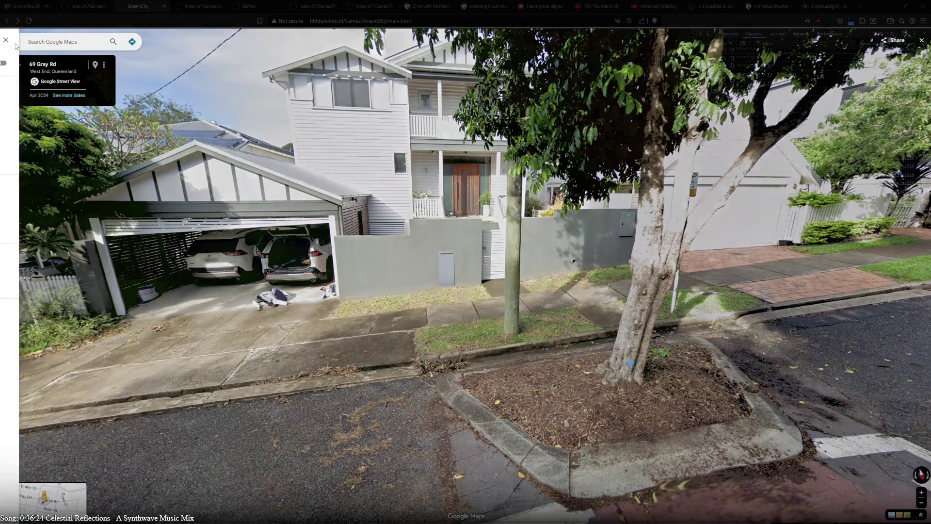
click(16, 45)
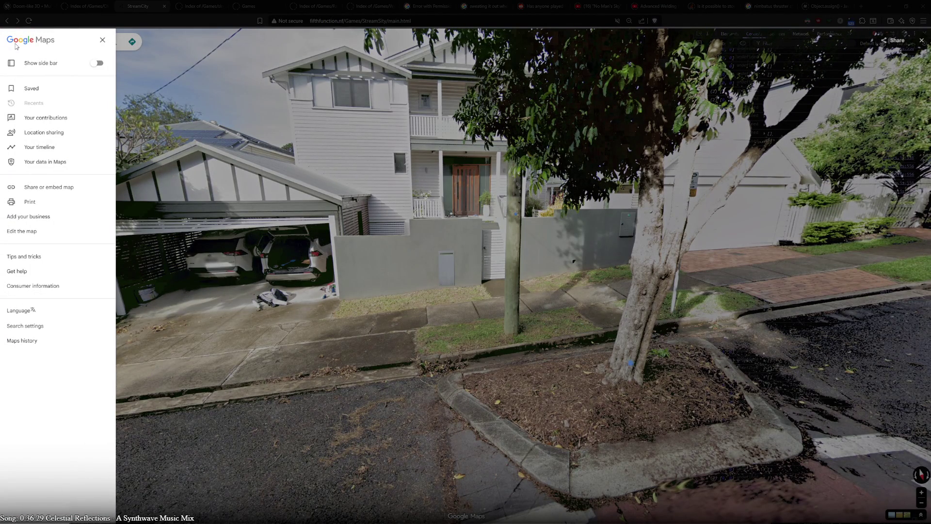
- Glance at Maps activity history, then close the menu and reload the Street View page
click(24, 341)
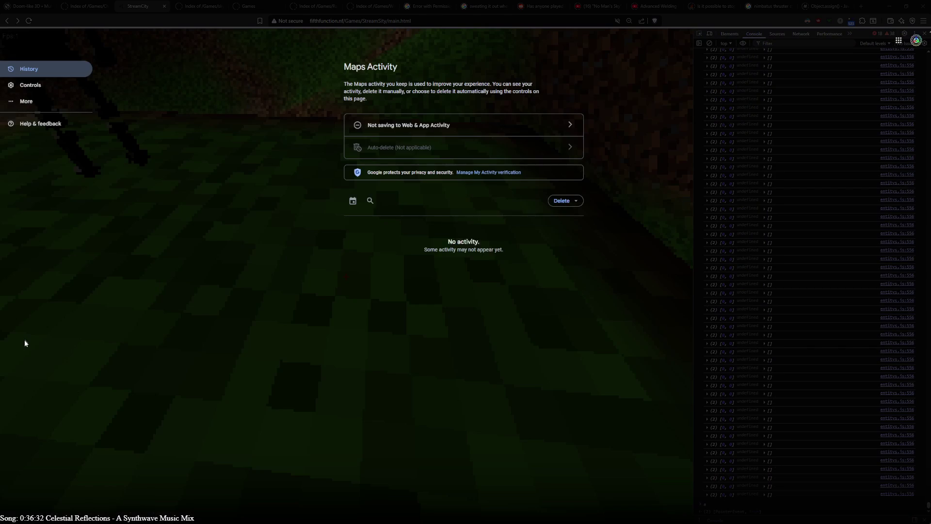
click(7, 21)
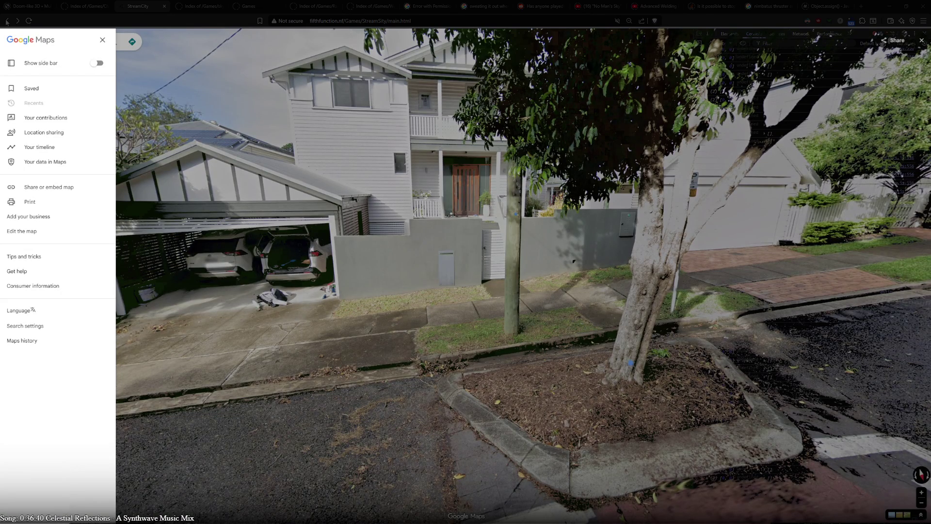
click(103, 38)
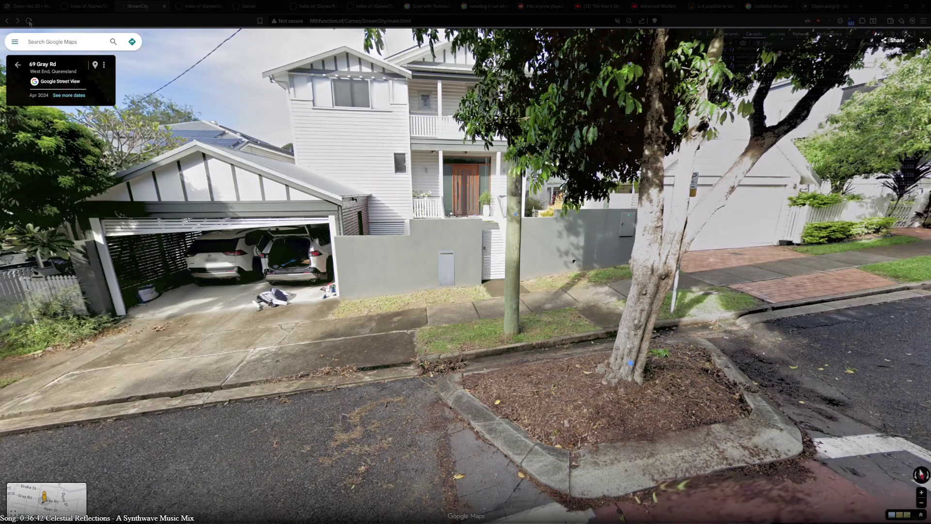
key(F5)
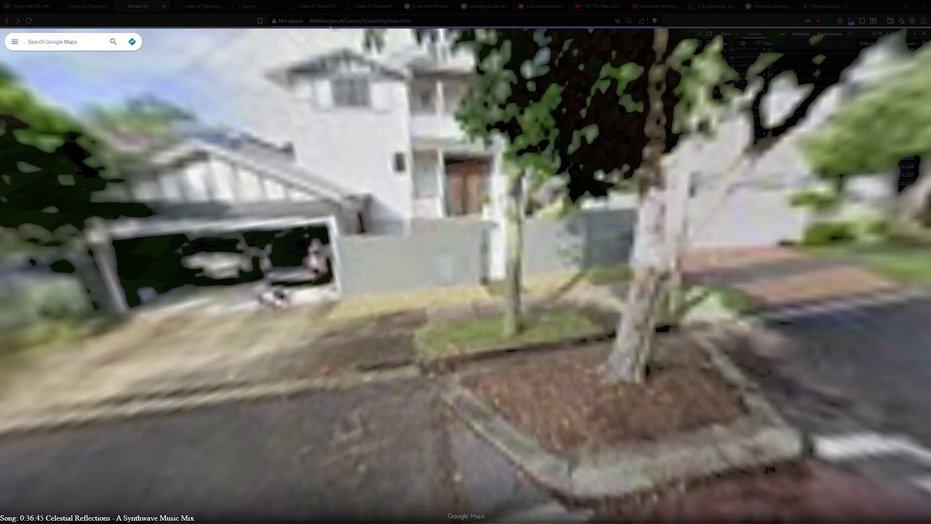
- Search the web for 'google maps show older images'
click(331, 21)
text(o)
key(BackSpace)
text(googl)
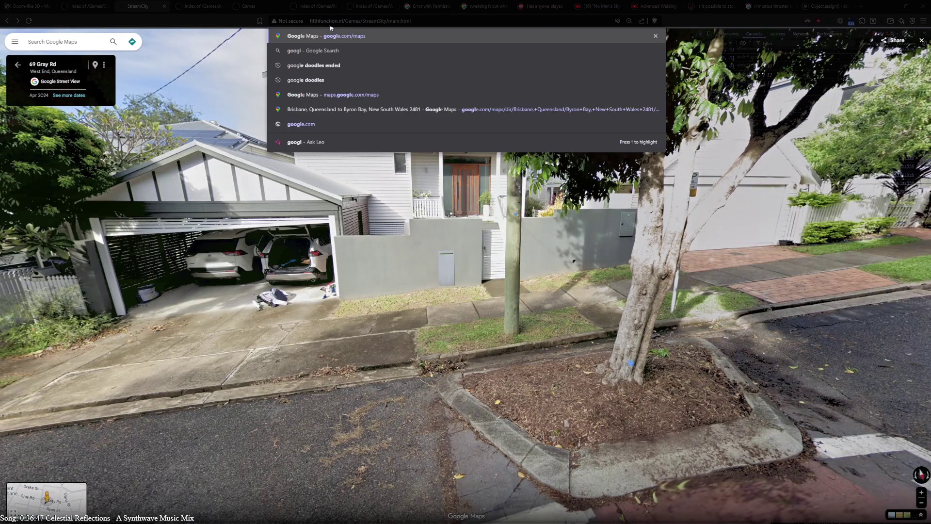
text(e maps sh)
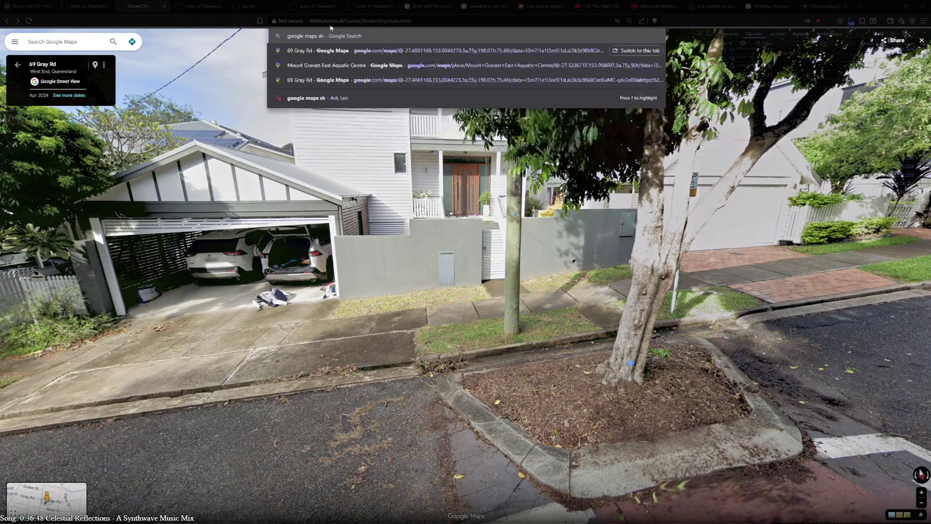
text(ow older images)
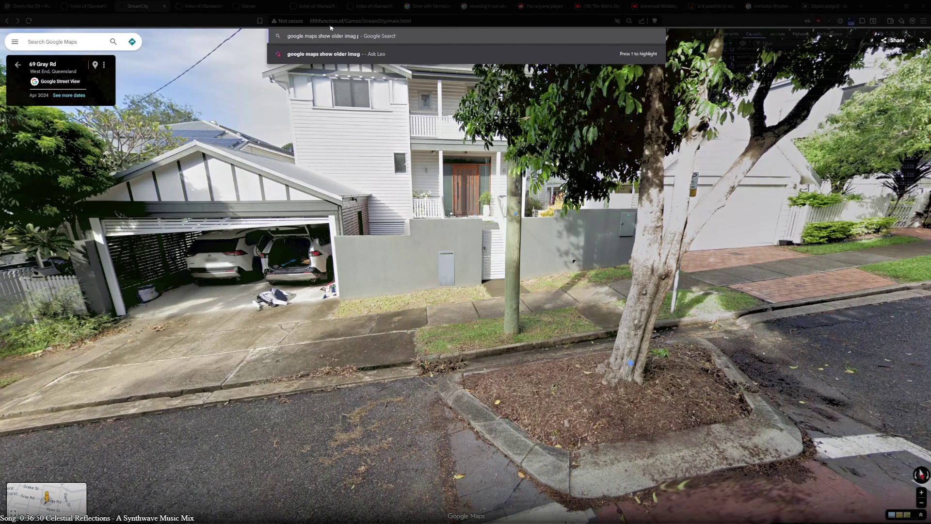
key(Return)
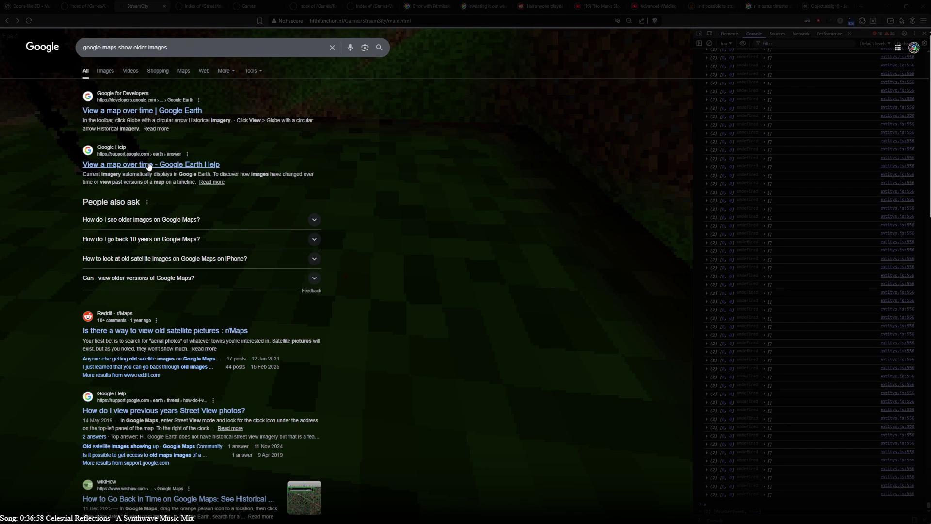
- Read the Google Earth Help article on viewing maps over time, then search 'google earth' instead
click(233, 178)
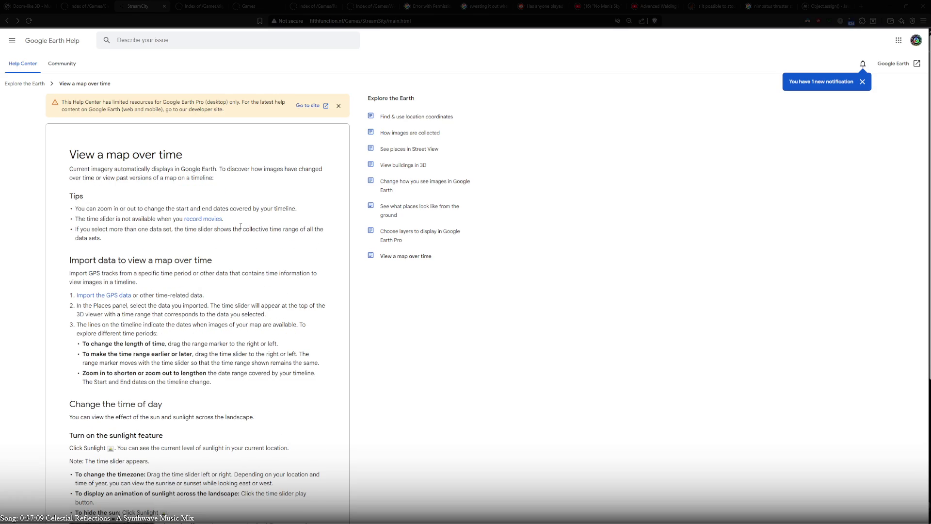
click(7, 20)
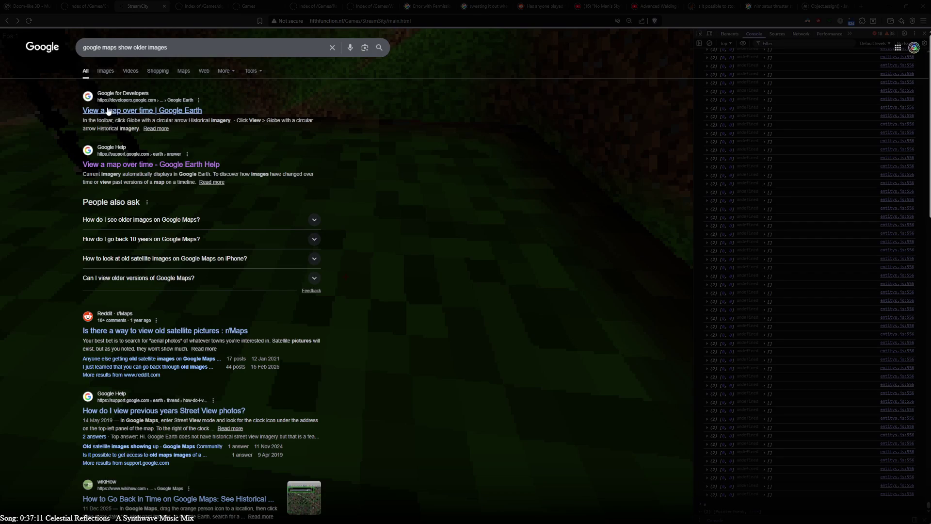
click(99, 47)
key(ctrl+a)
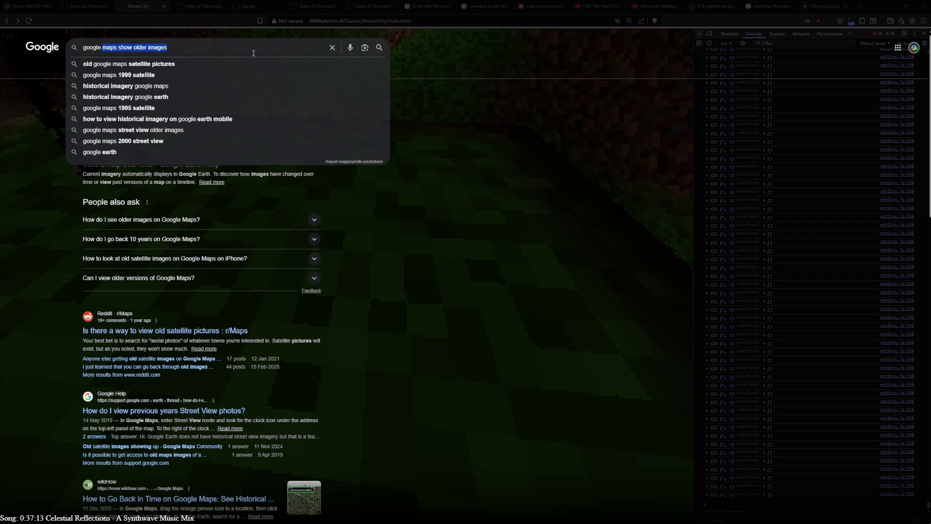
text(google earth)
key(Return)
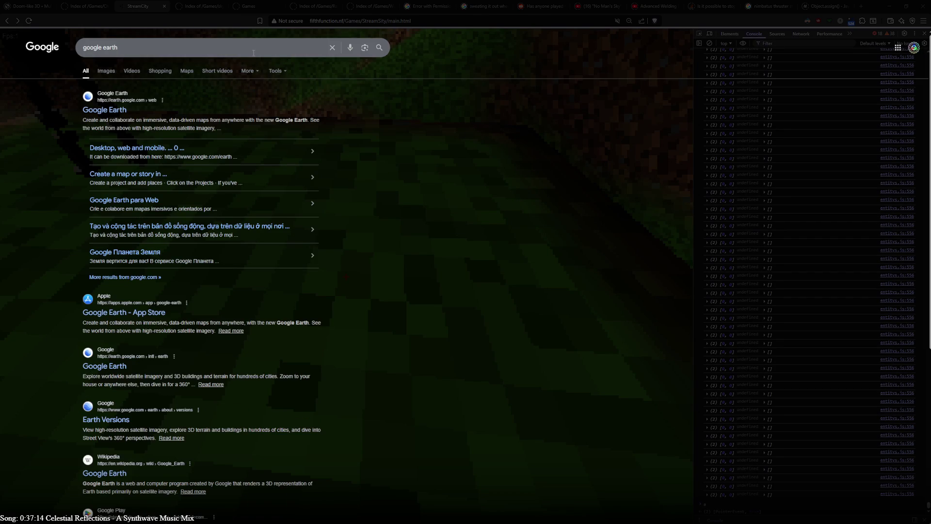
- Launch Google Earth, dismiss the new-features promo and spin the globe toward Australia
click(102, 113)
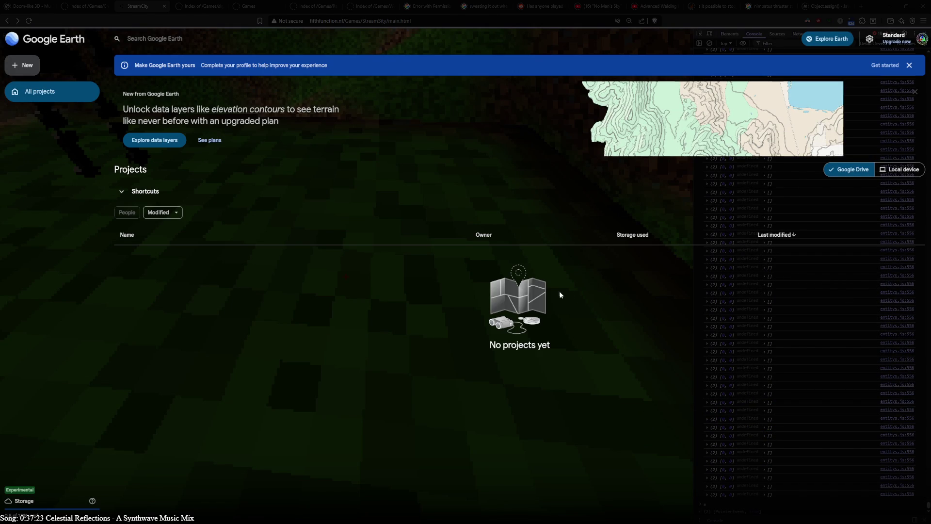
click(828, 40)
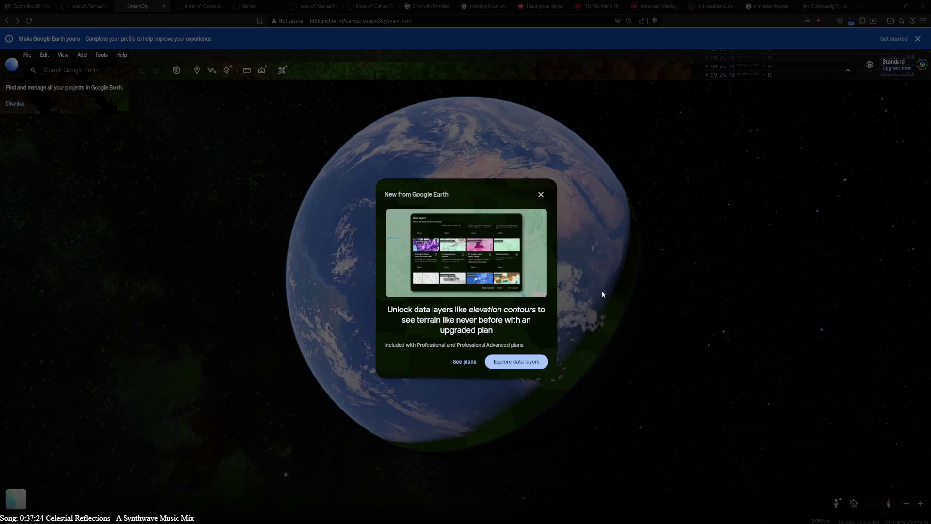
click(541, 194)
scroll(553, 239, up, 5)
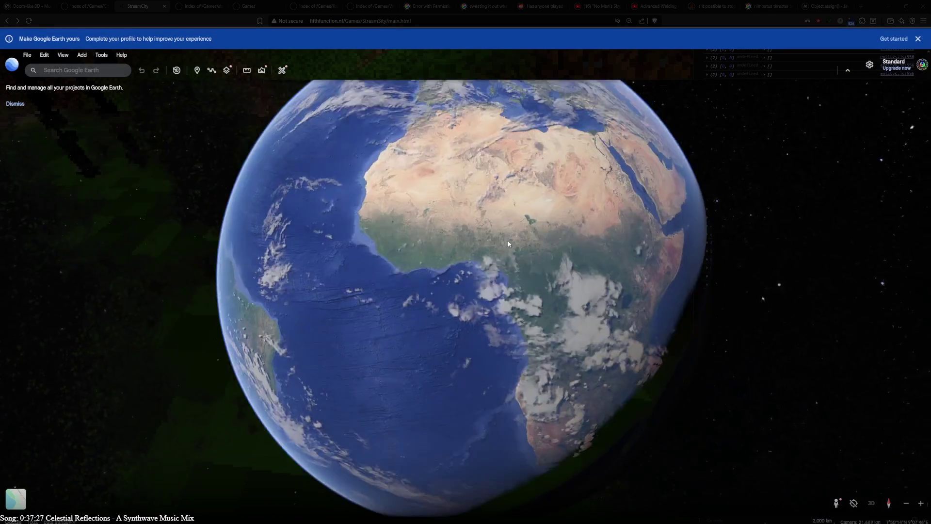
drag(701, 366, 383, 299)
scroll(506, 273, down, 10)
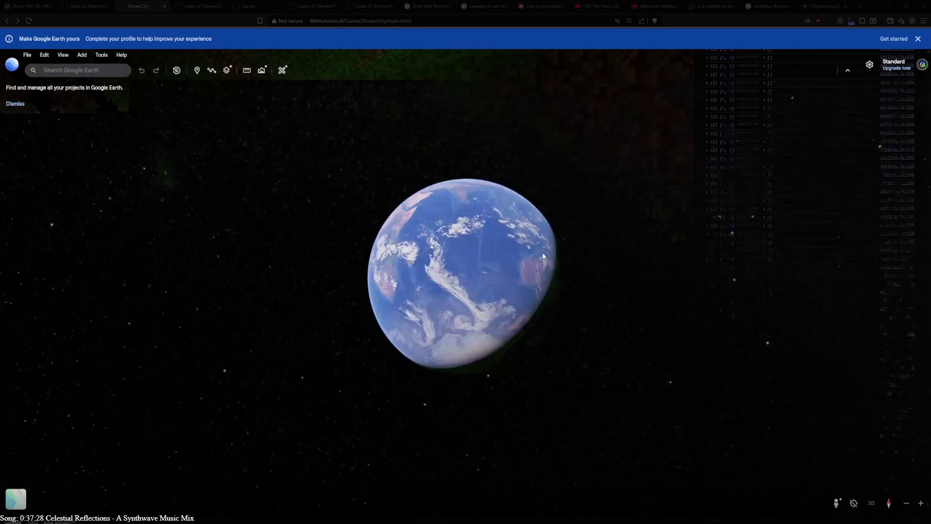
drag(505, 273, 343, 301)
mouse_move(618, 269)
mouse_down()
mouse_move(561, 291)
mouse_move(546, 272)
mouse_up()
- Zoom in on Brisbane with the map straightened to face north
scroll(518, 302, up, 10)
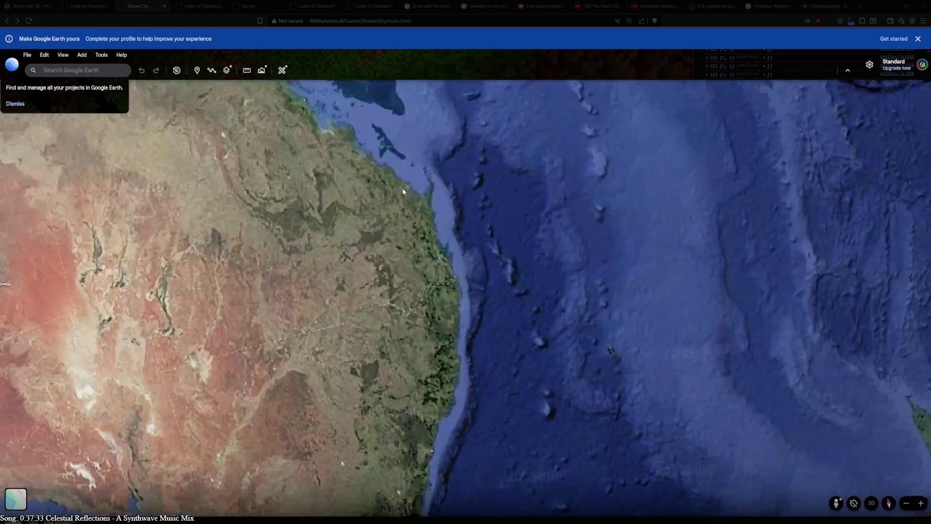
scroll(292, 362, up, 5)
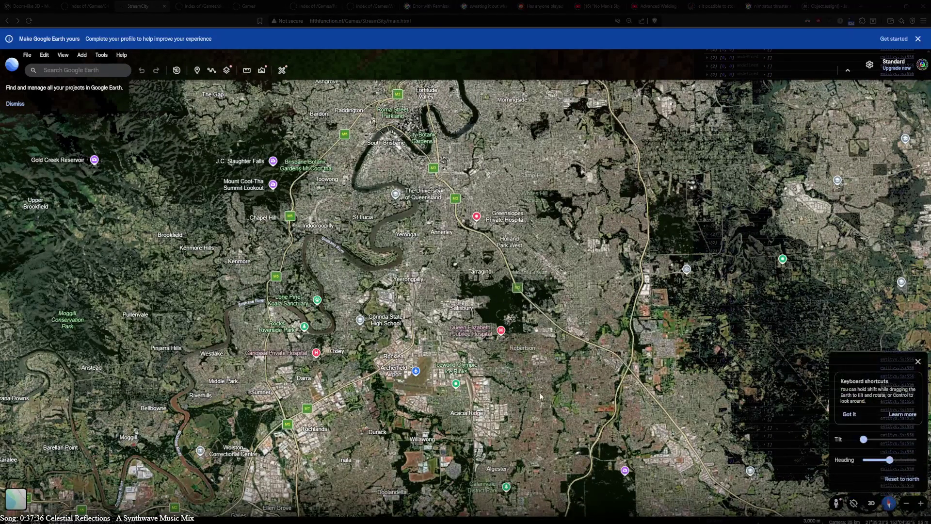
click(889, 503)
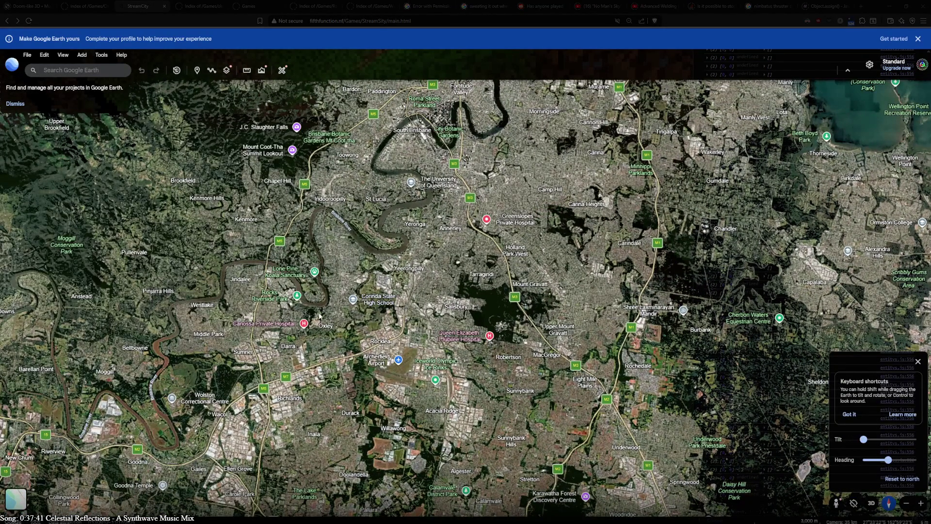
scroll(385, 203, up, 10)
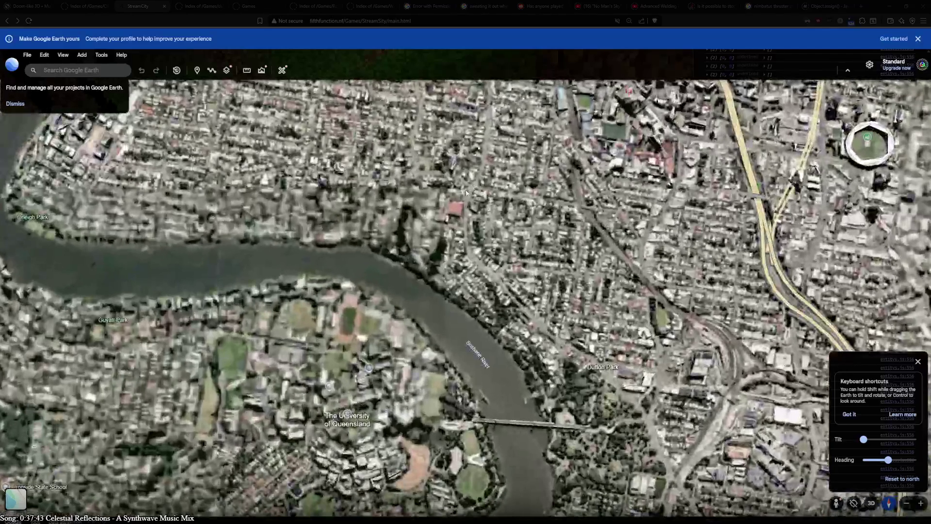
scroll(365, 188, up, 5)
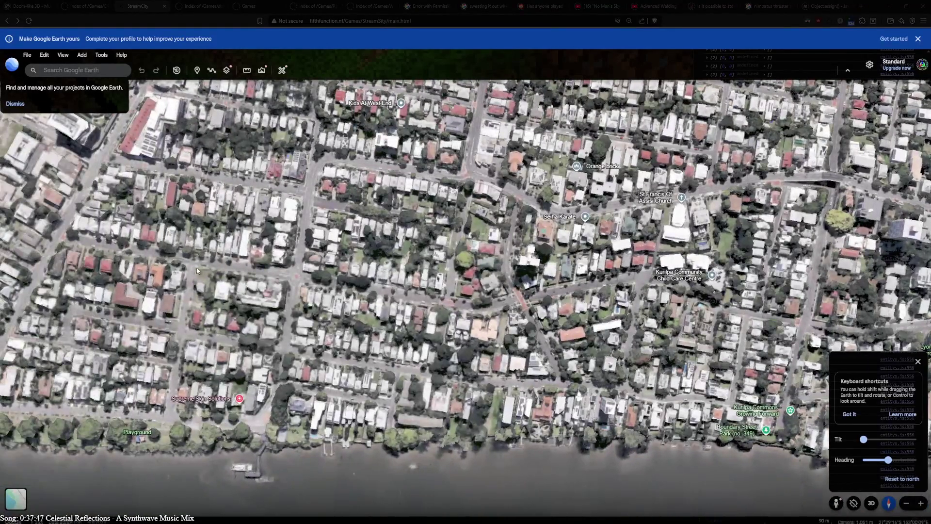
scroll(121, 236, up, 5)
scroll(559, 296, up, 3)
scroll(371, 253, up, 5)
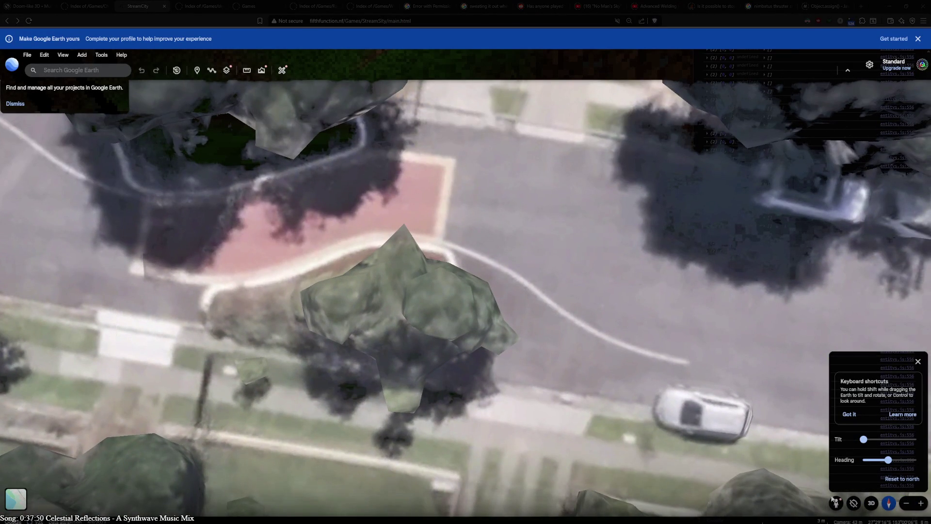
click(836, 504)
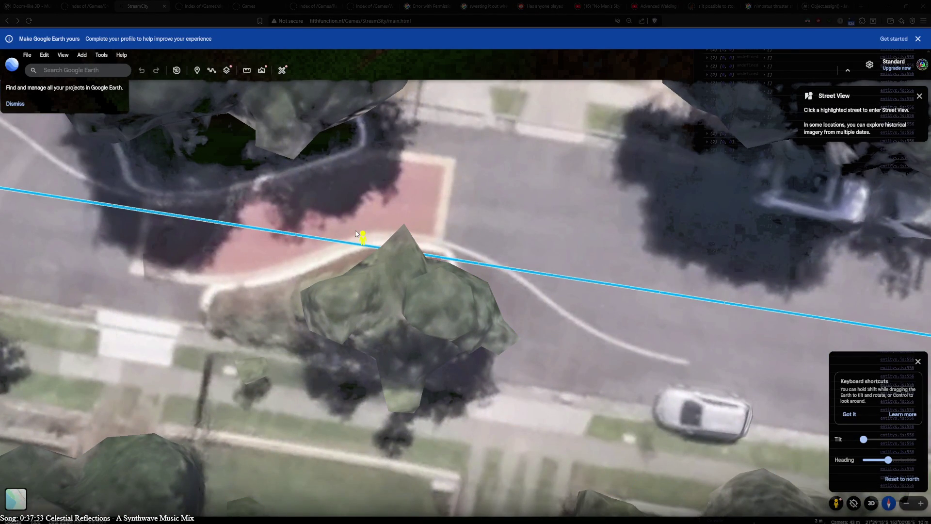
click(851, 494)
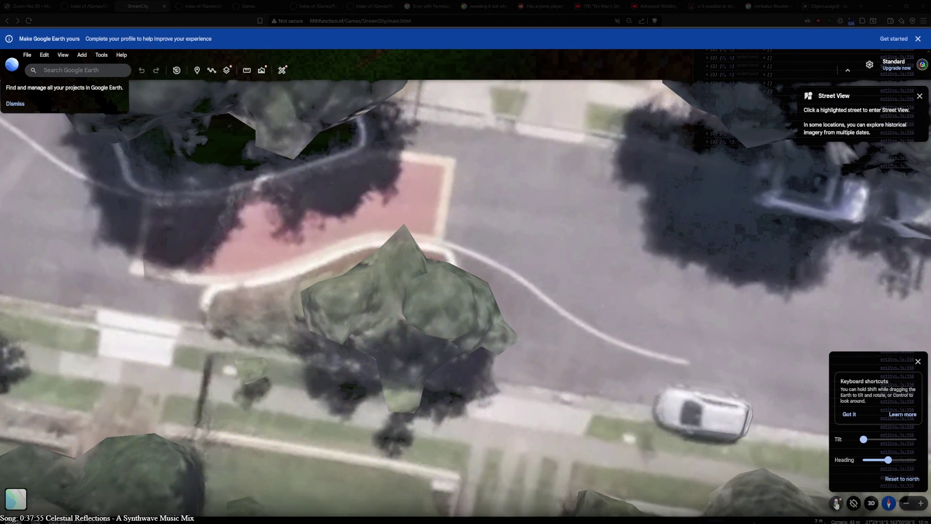
scroll(287, 264, down, 8)
key(Right)
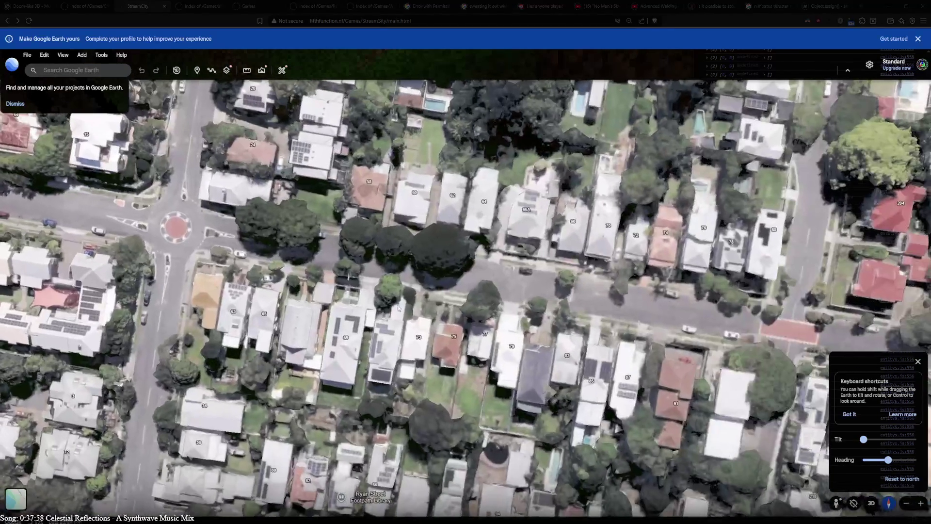
scroll(384, 351, up, 3)
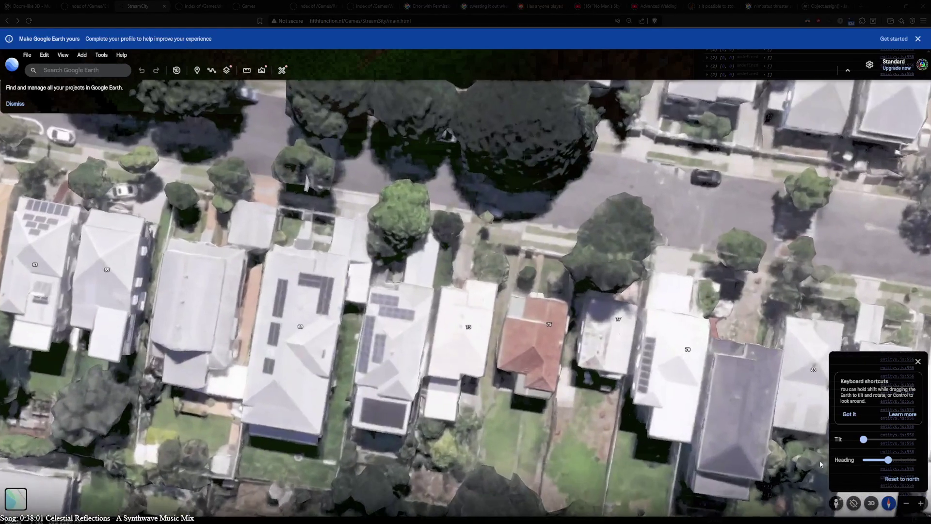
mouse_move(789, 485)
mouse_down()
mouse_move(286, 151)
mouse_move(264, 125)
mouse_up()
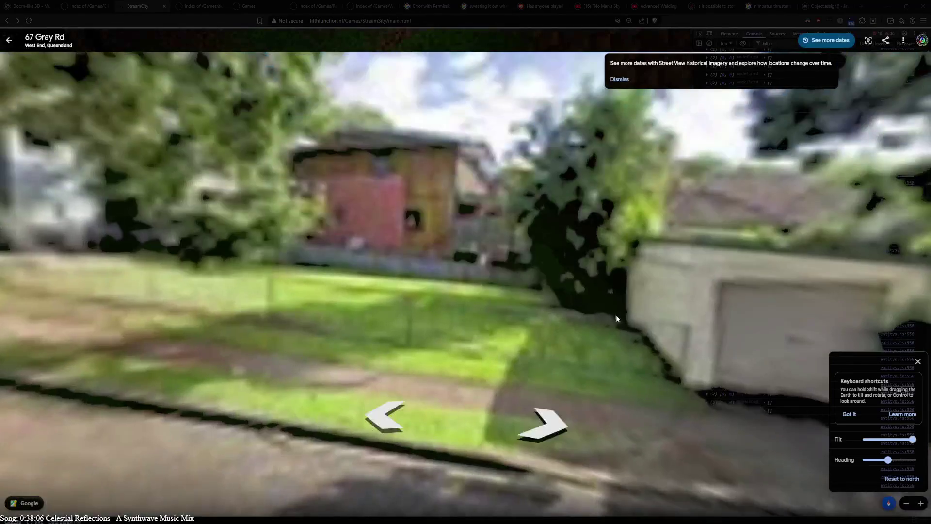
drag(616, 318, 202, 264)
drag(334, 342, 256, 348)
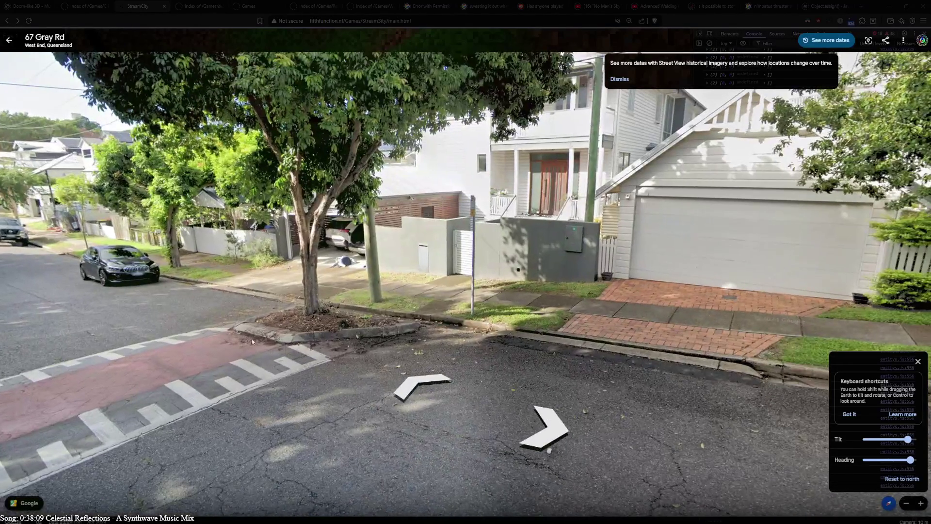
- Advance along Gray Rd to the panorama facing the white house and its garage
click(402, 389)
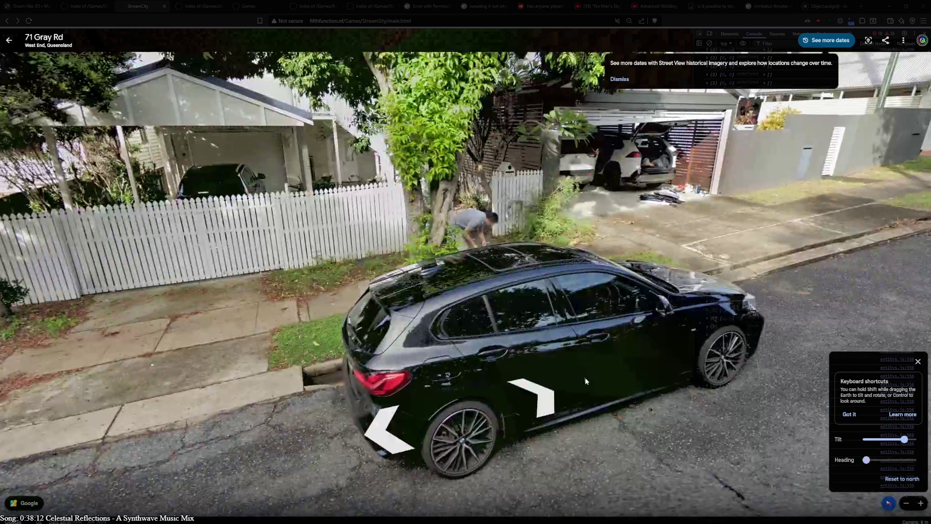
click(542, 195)
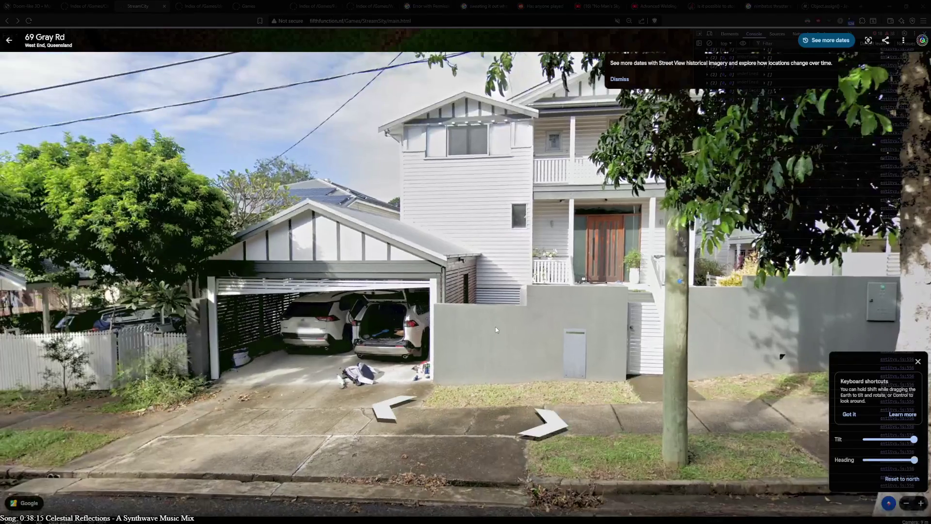
drag(495, 330, 246, 376)
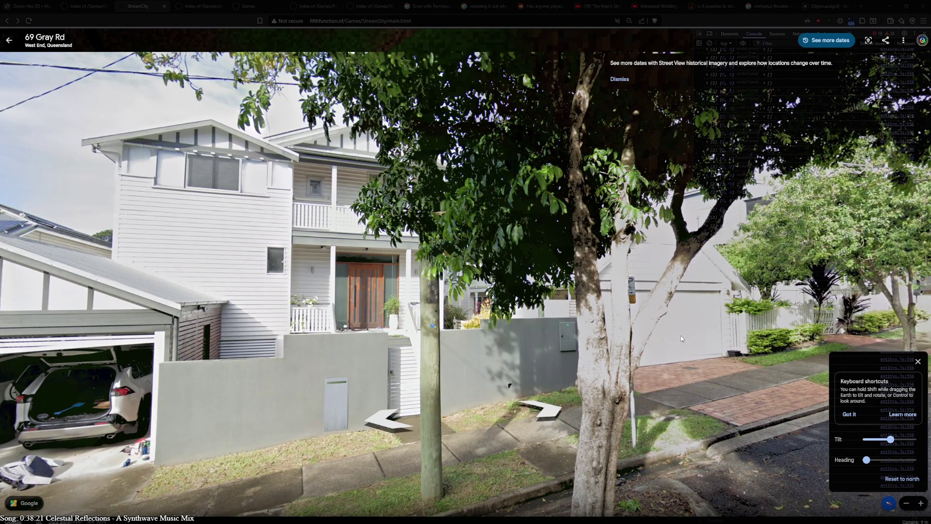
drag(286, 330, 671, 293)
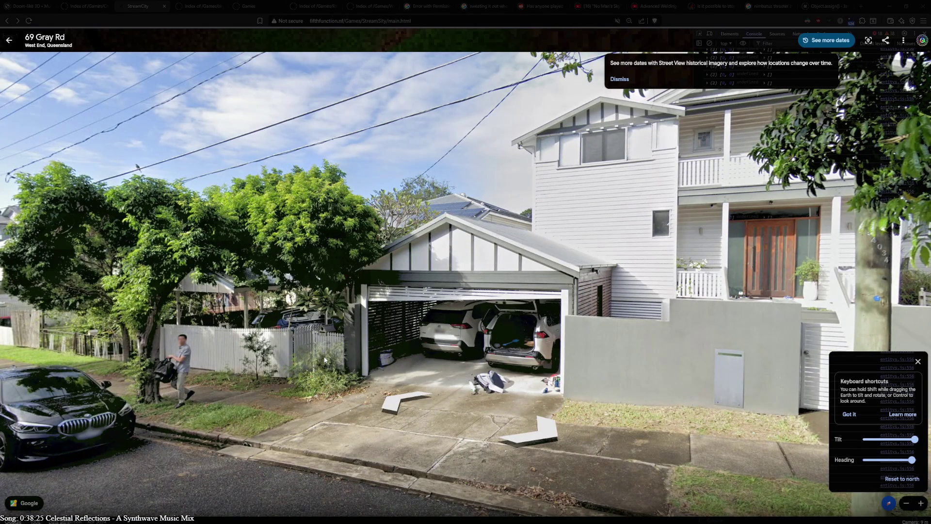
- Step closer to the white two-storey house and list its imagery dates, Nov 2007 to Apr 2024
click(433, 258)
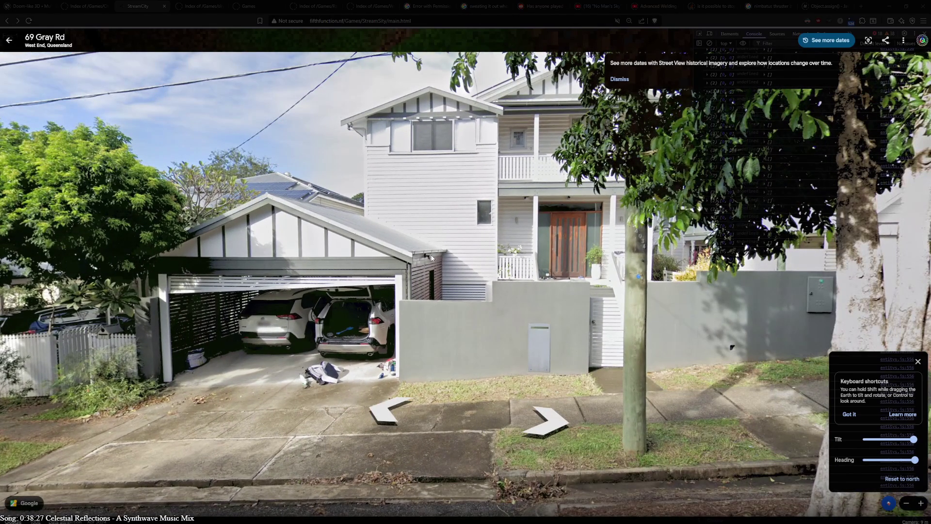
drag(333, 205, 450, 227)
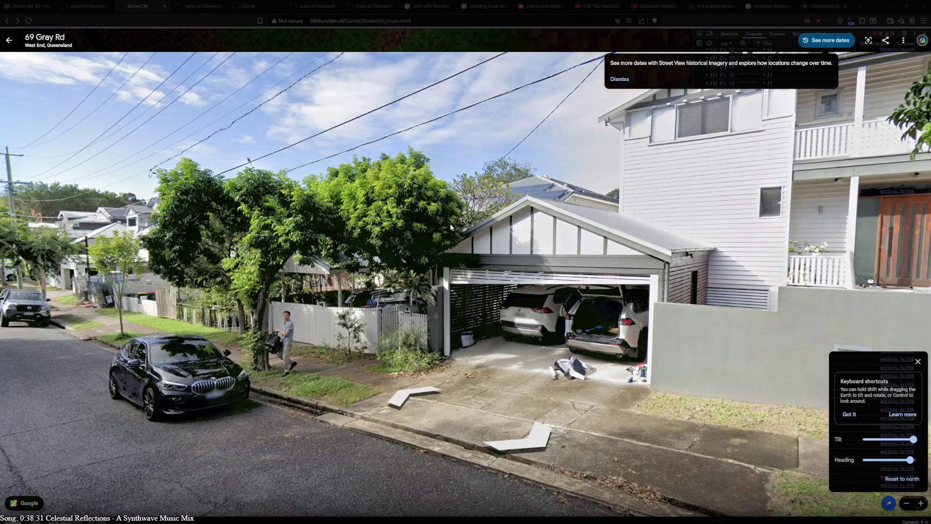
mouse_move(450, 224)
mouse_down()
mouse_move(567, 193)
mouse_move(342, 196)
mouse_move(394, 190)
mouse_move(386, 191)
mouse_move(154, 213)
mouse_move(72, 210)
mouse_move(332, 202)
mouse_up()
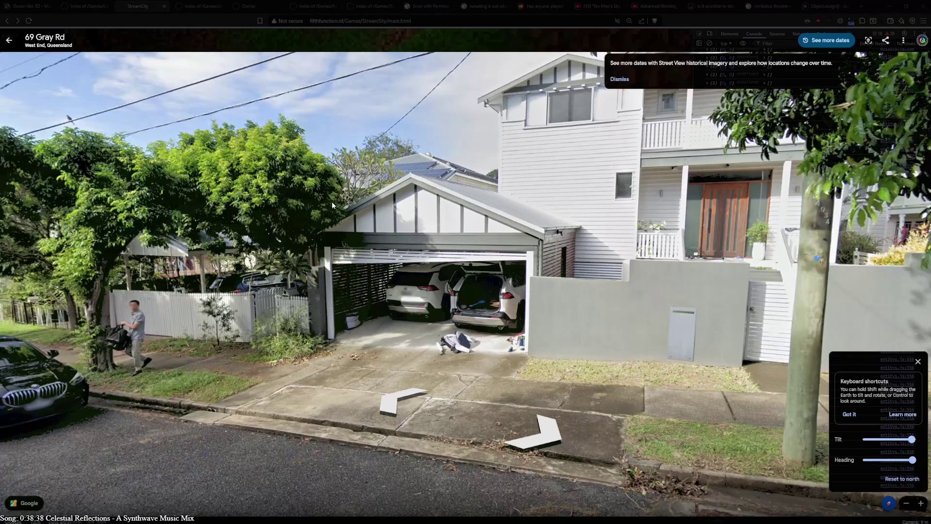
click(332, 202)
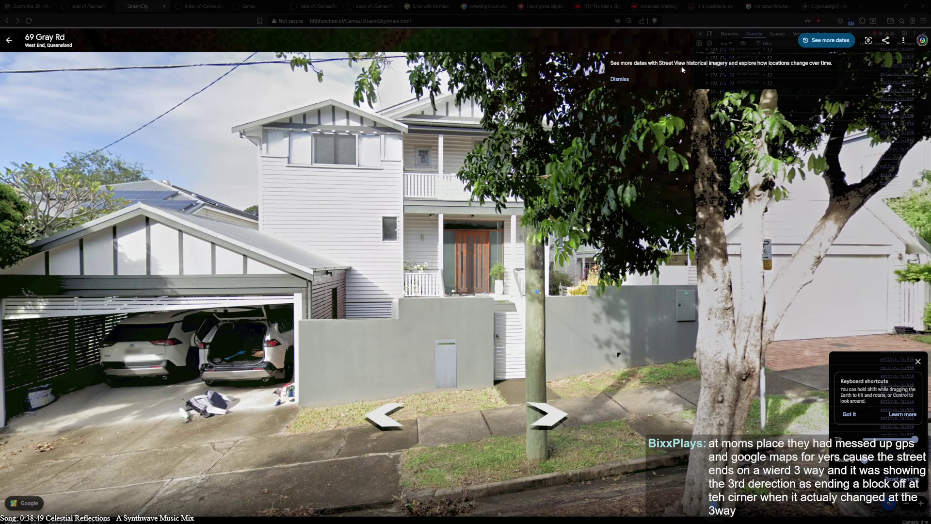
click(828, 41)
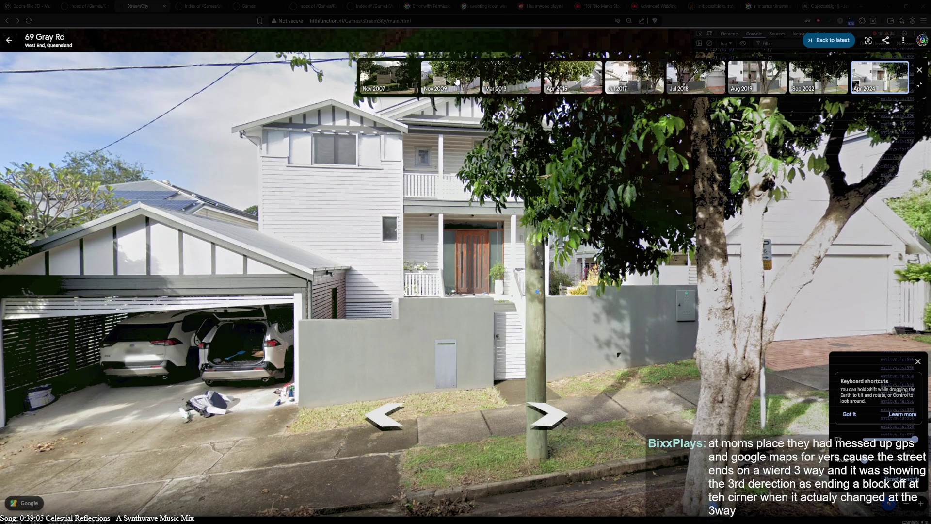
- Switch to the Nov 2009 capture and move a few steps along Gray Rd
click(456, 81)
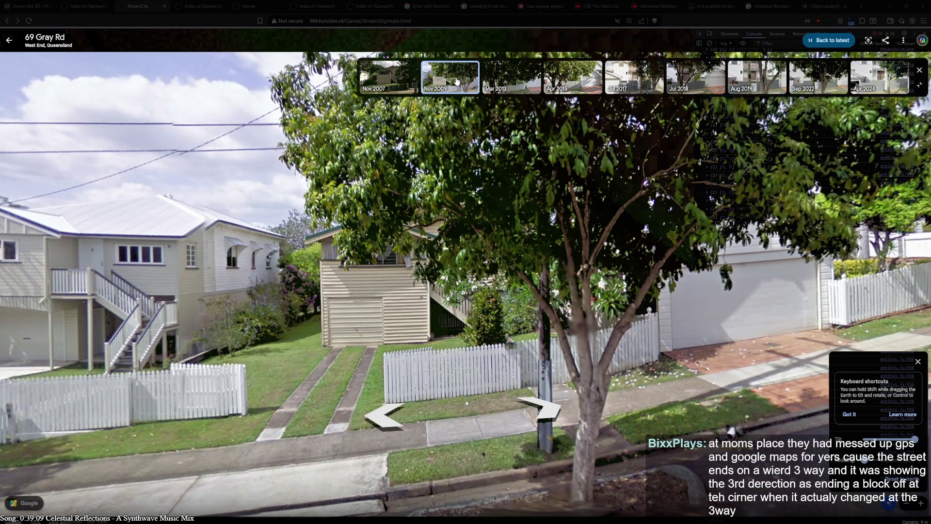
key(Down)
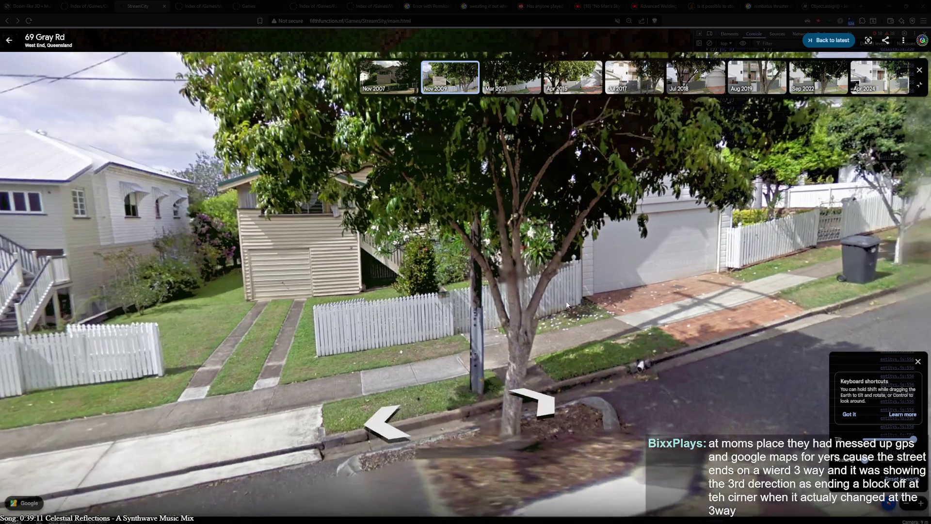
key(Down)
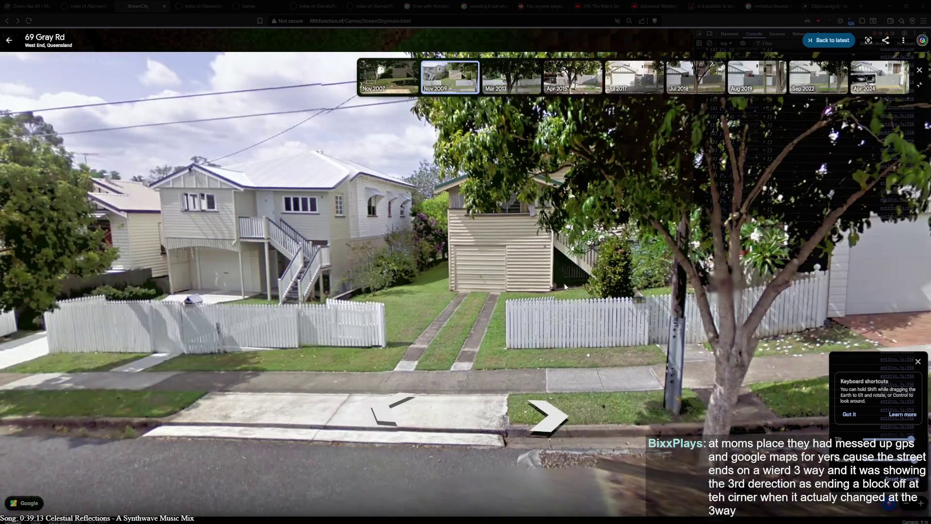
key(Down)
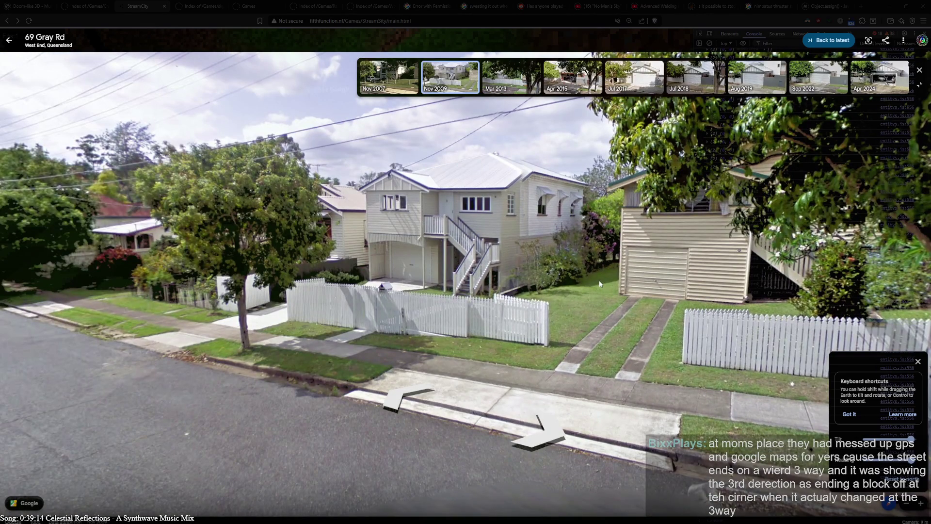
click(600, 284)
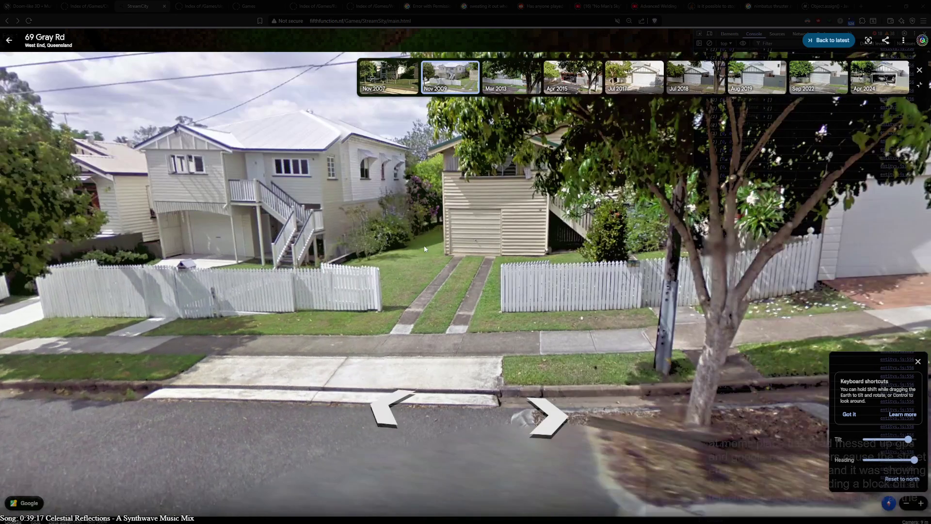
drag(424, 249, 114, 238)
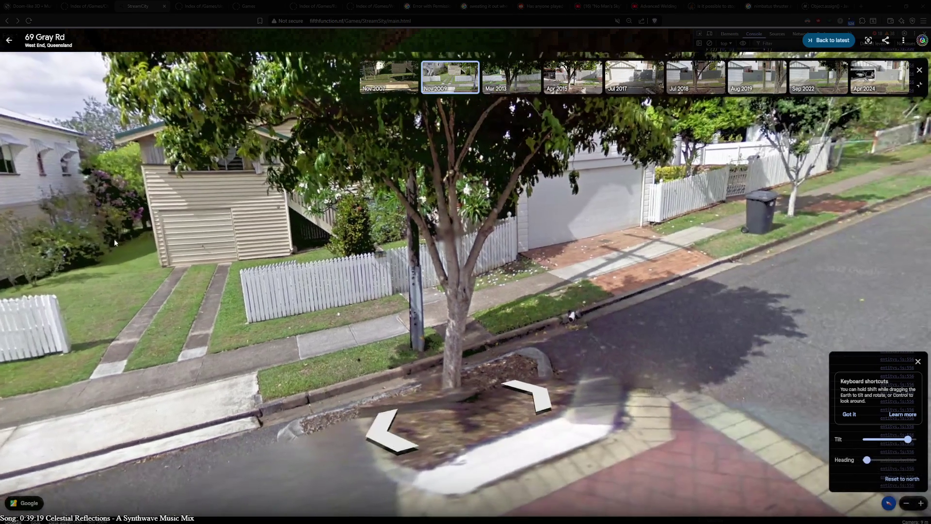
click(544, 408)
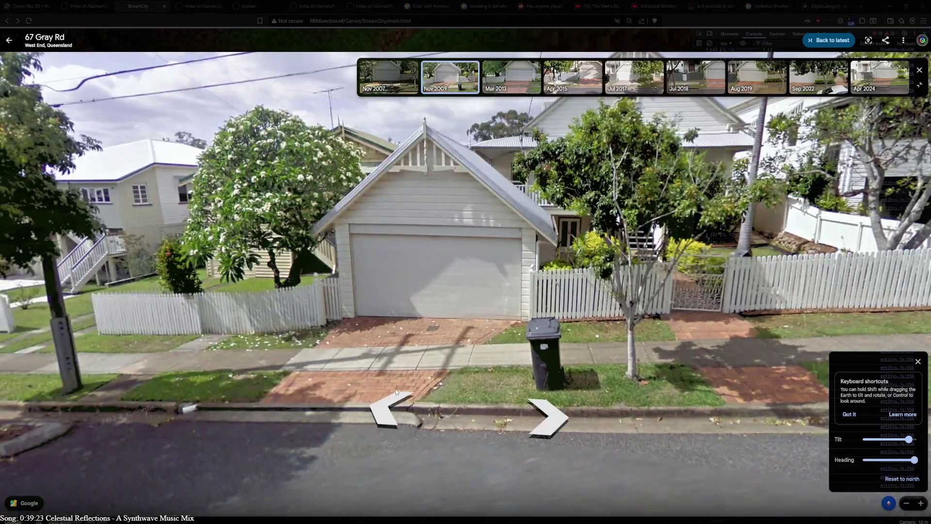
click(388, 411)
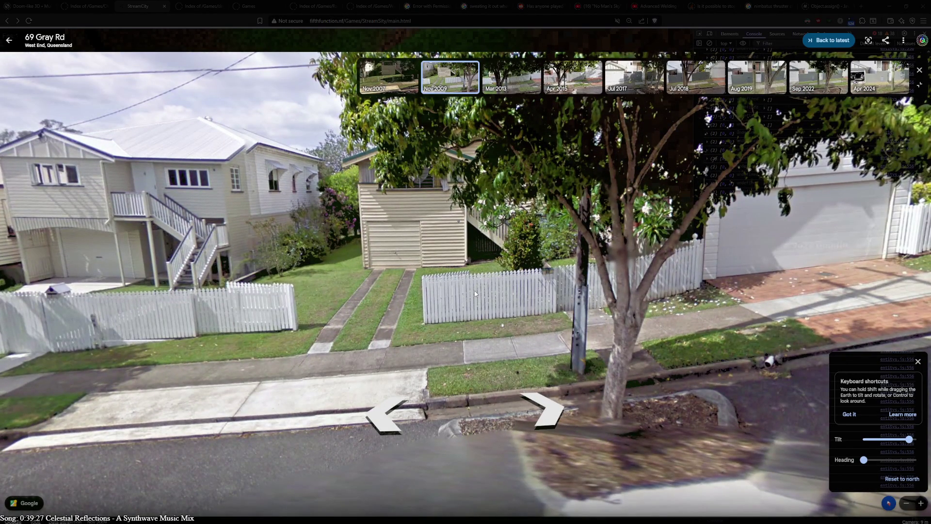
key(Left)
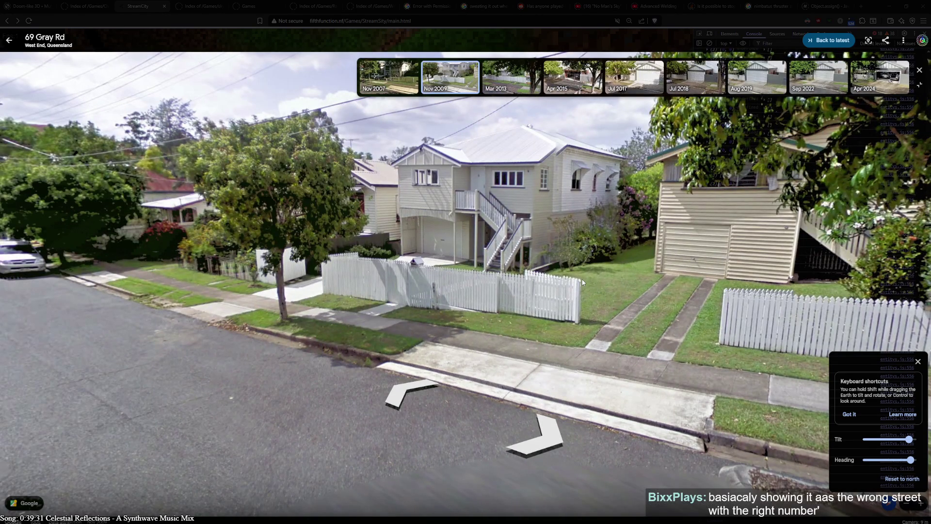
click(409, 397)
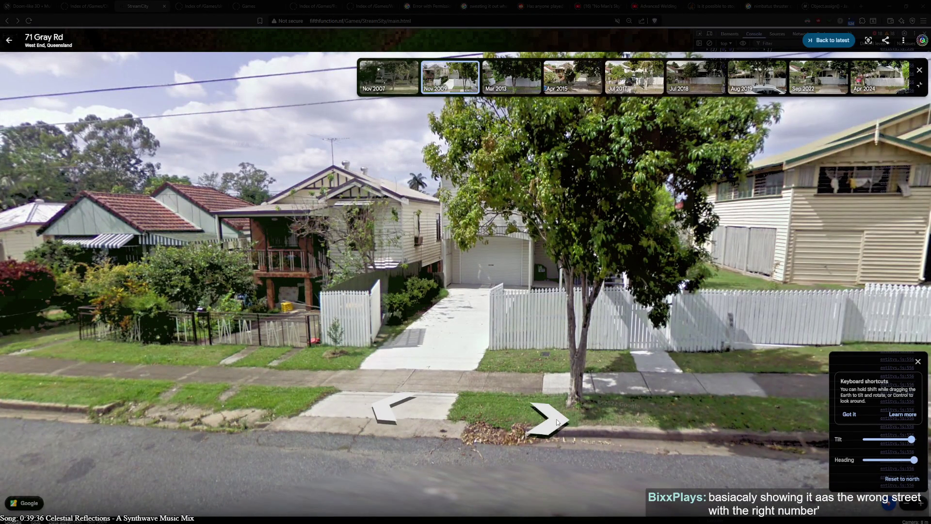
click(558, 422)
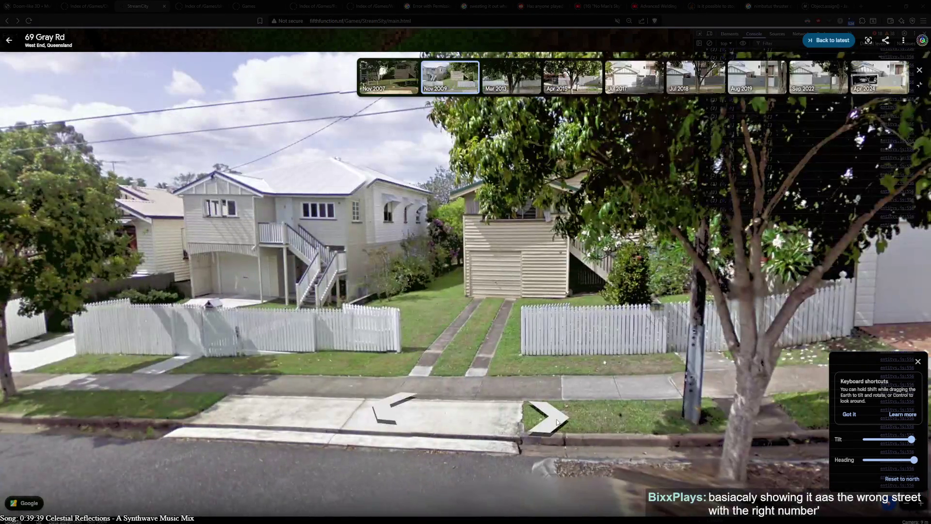
click(612, 177)
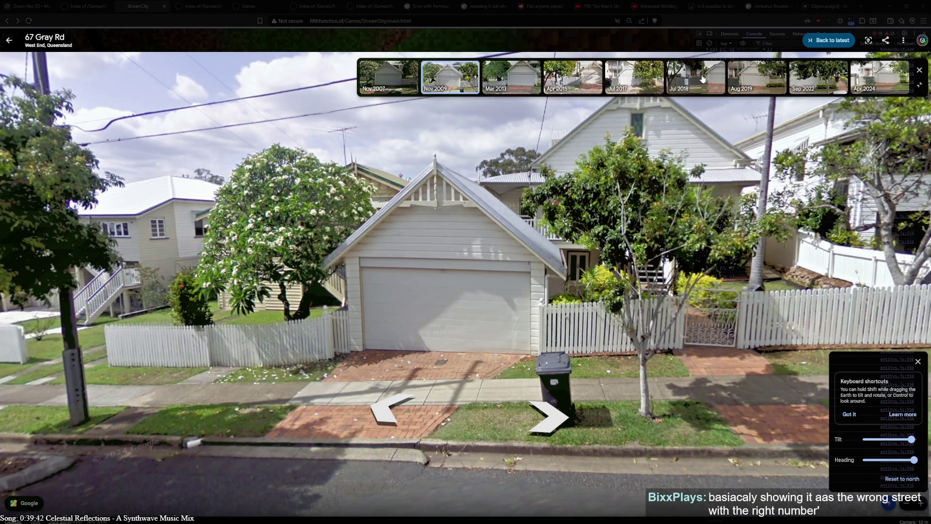
click(520, 82)
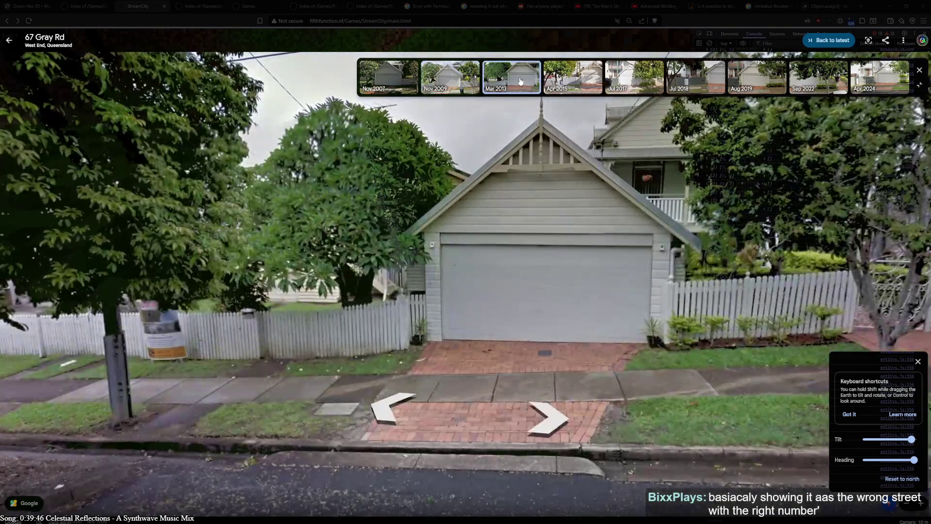
mouse_move(624, 270)
mouse_down()
mouse_move(468, 256)
mouse_move(770, 227)
mouse_up()
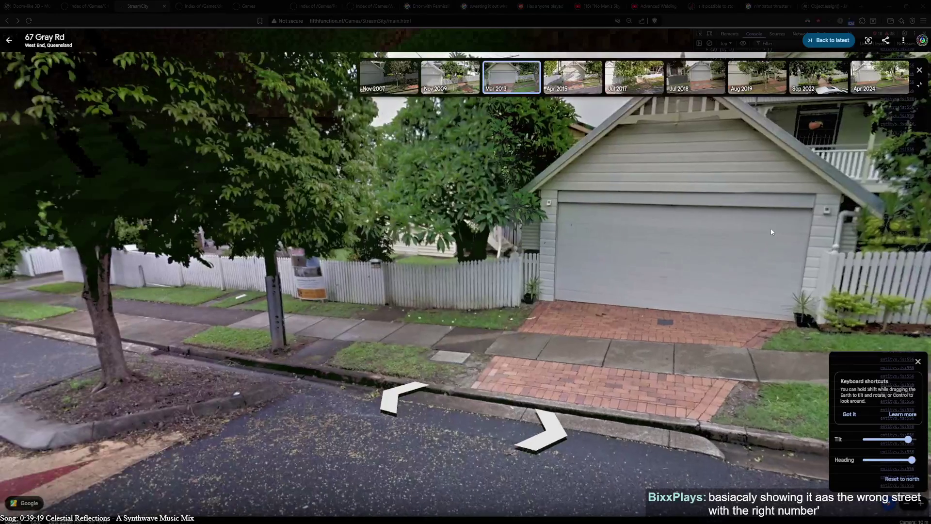
- Move to 58 Gray Rd in Apr 2015 imagery, looking along the street past the building site
click(398, 393)
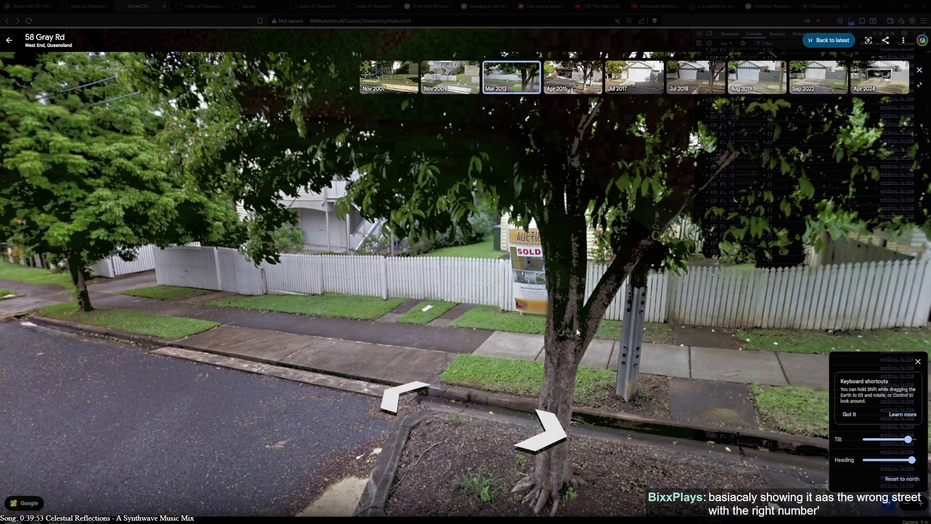
click(571, 225)
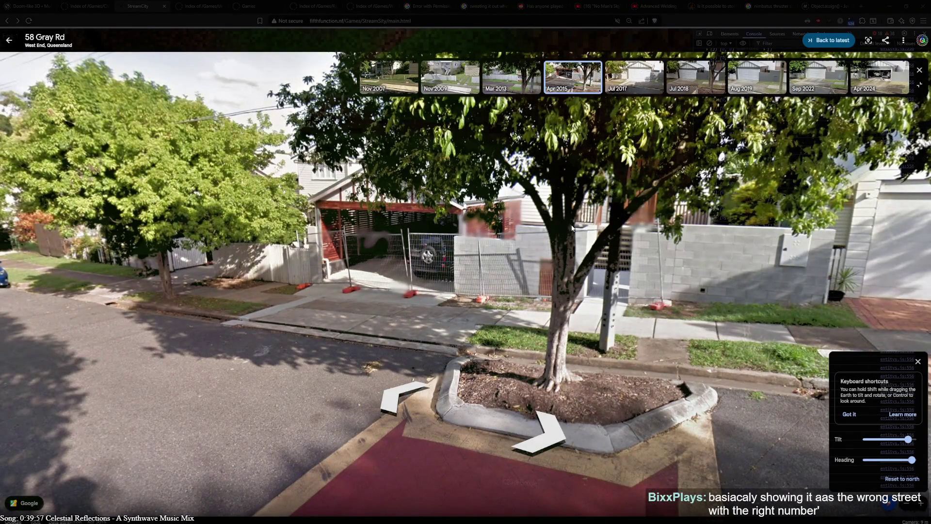
key(Left)
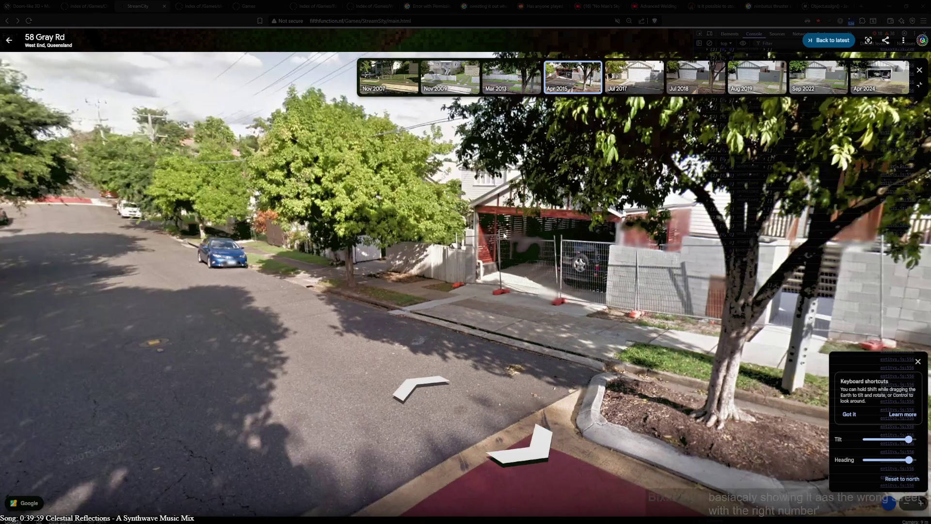
key(Right)
key(Right)
key(Right)
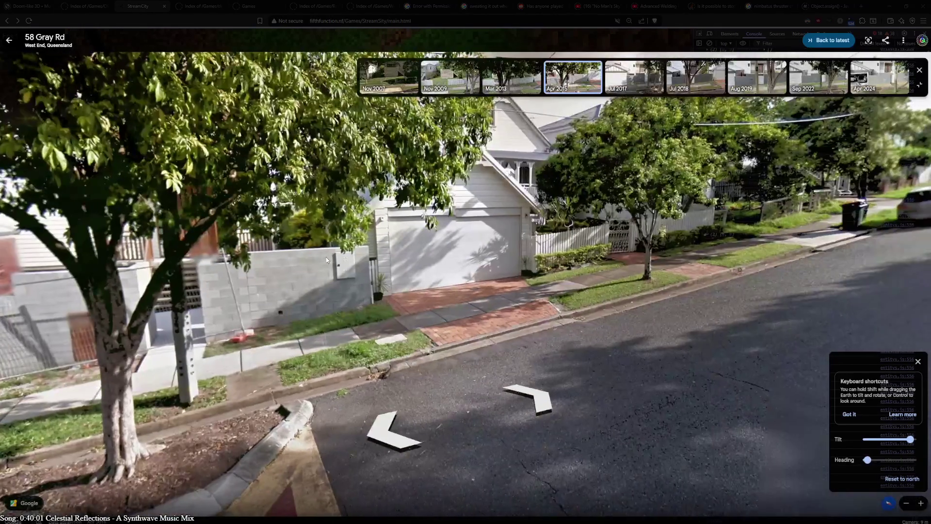
mouse_move(326, 257)
mouse_down()
mouse_move(250, 249)
mouse_move(585, 209)
mouse_up()
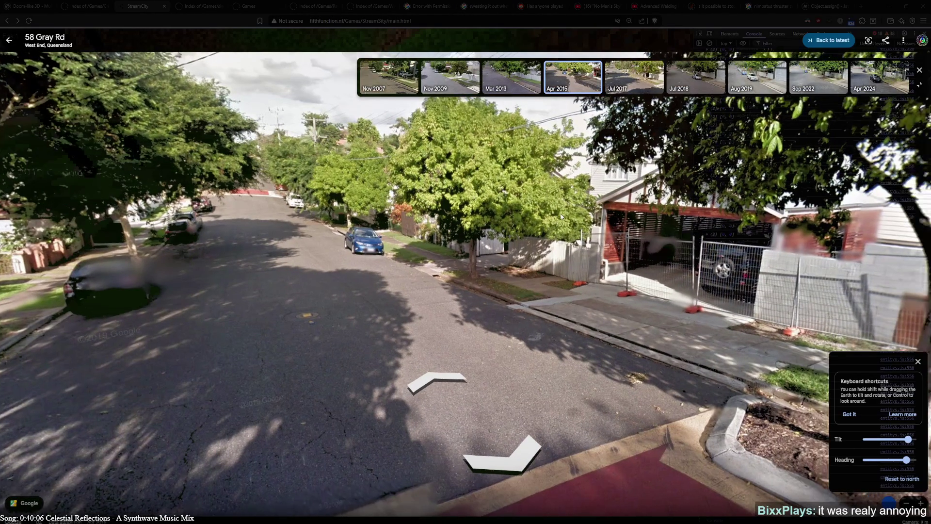
- View the white garage and house in the Jul 2017 capture, then return to Mar 2013
click(635, 69)
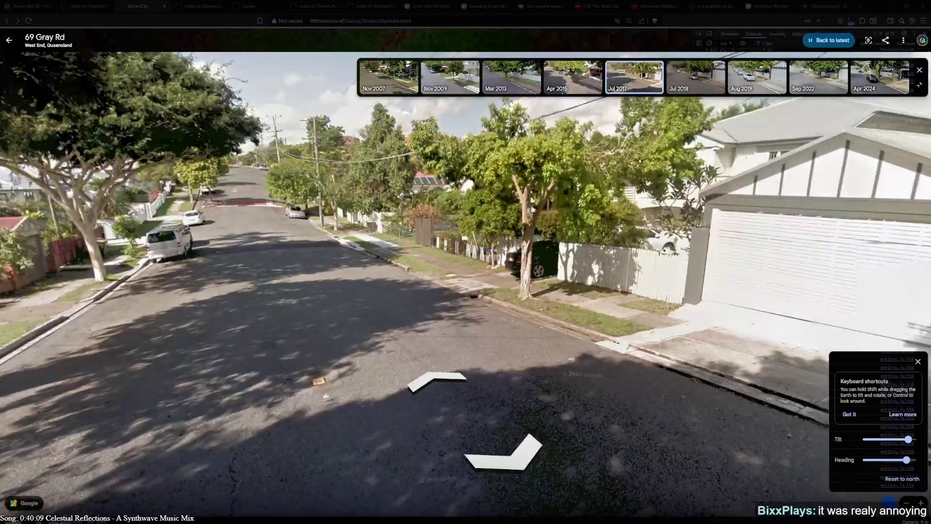
mouse_move(613, 234)
mouse_down()
mouse_move(262, 277)
mouse_move(184, 297)
mouse_up()
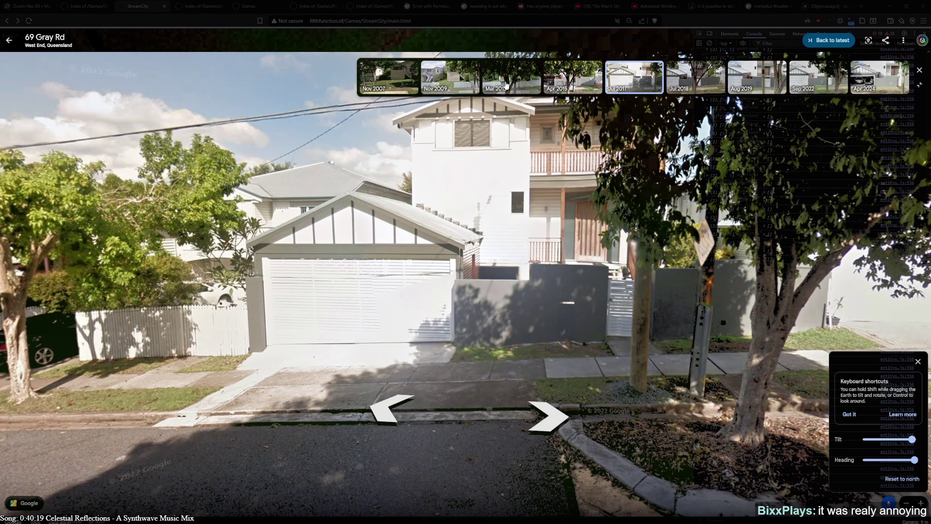
click(506, 85)
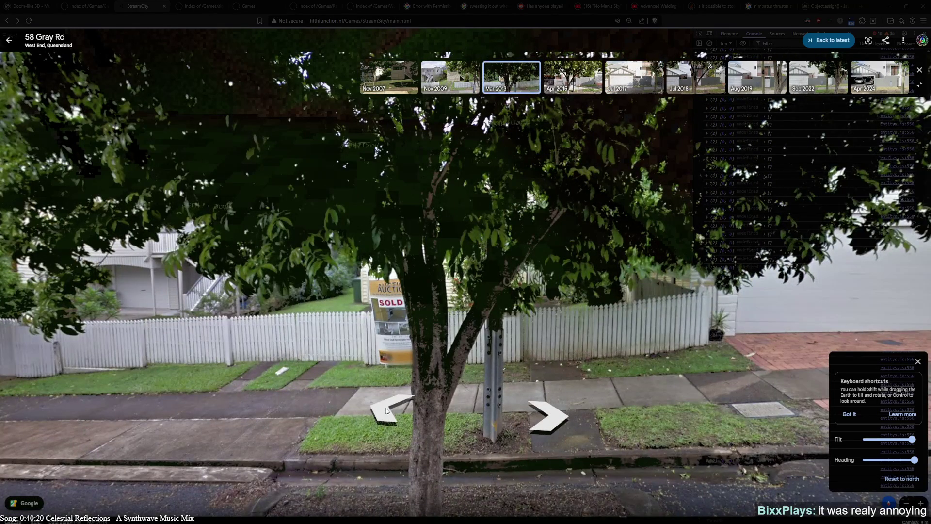
- Walk along Gray Rd in Mar 2013 imagery, looking at the house, fence, driveway and garage house
click(387, 411)
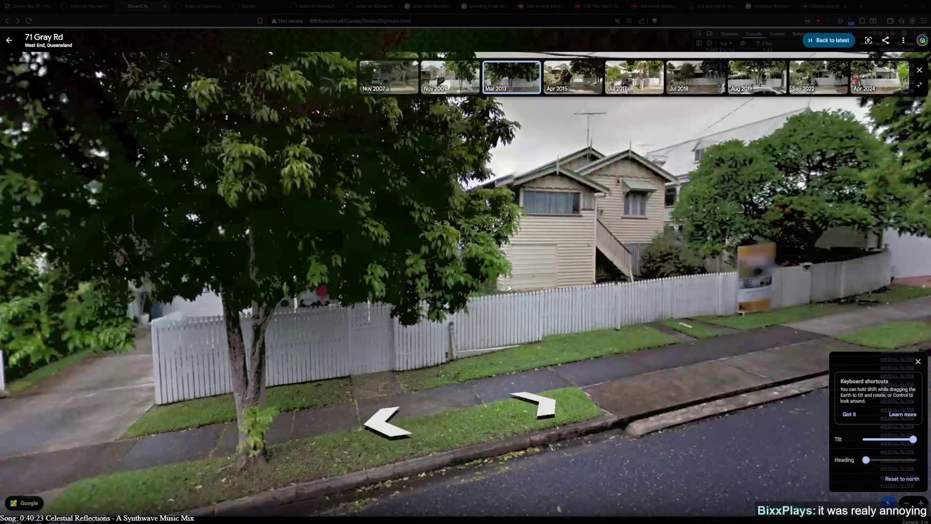
click(509, 288)
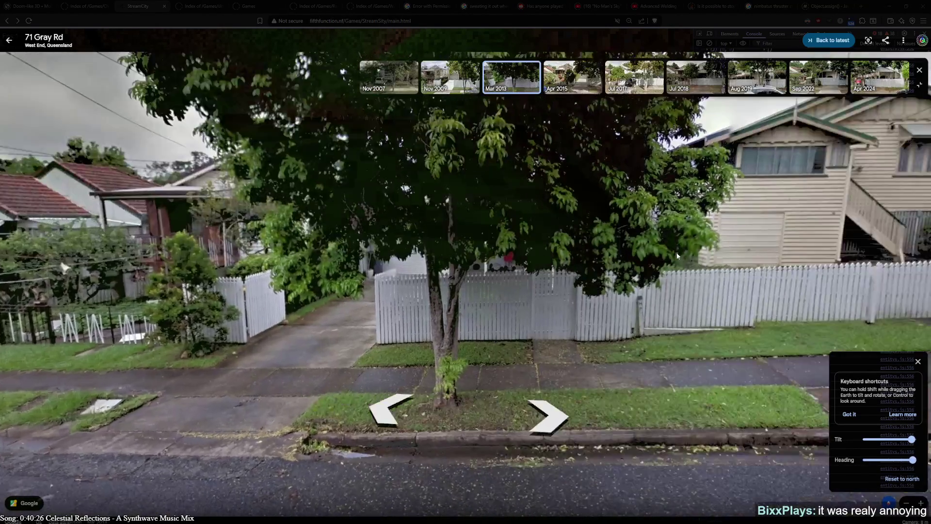
drag(678, 257, 455, 190)
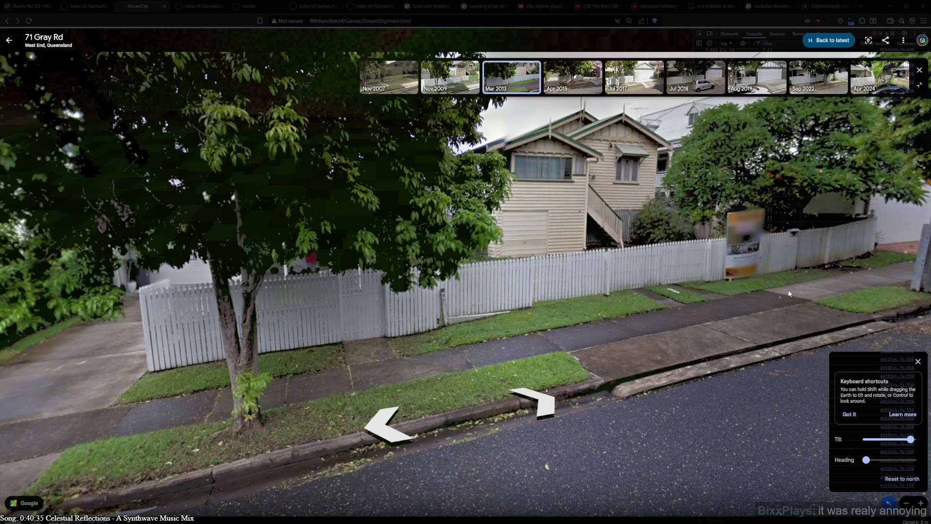
mouse_move(789, 293)
mouse_down()
mouse_move(709, 292)
mouse_move(692, 280)
mouse_up()
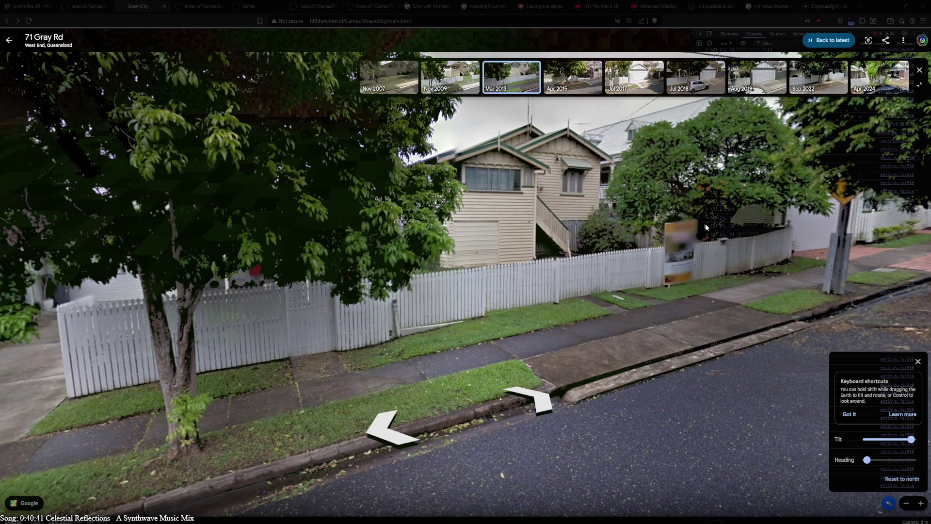
click(581, 259)
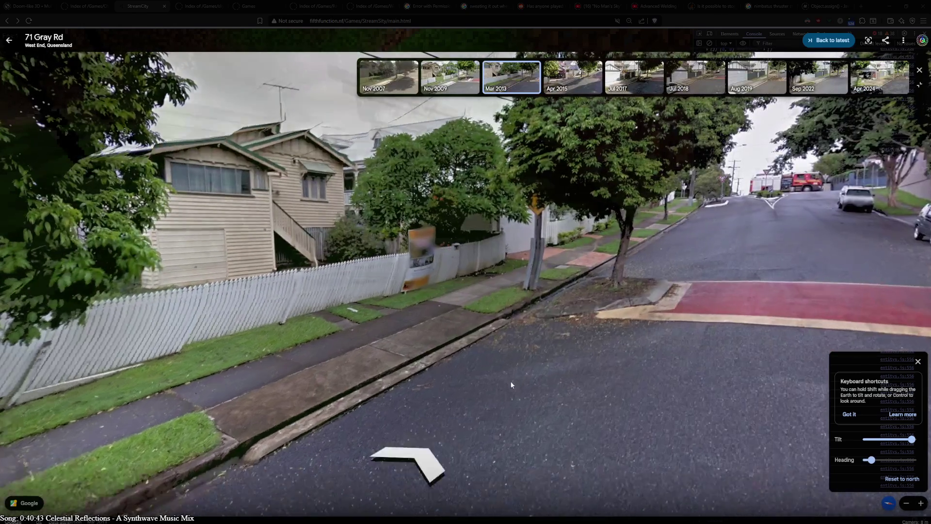
click(511, 384)
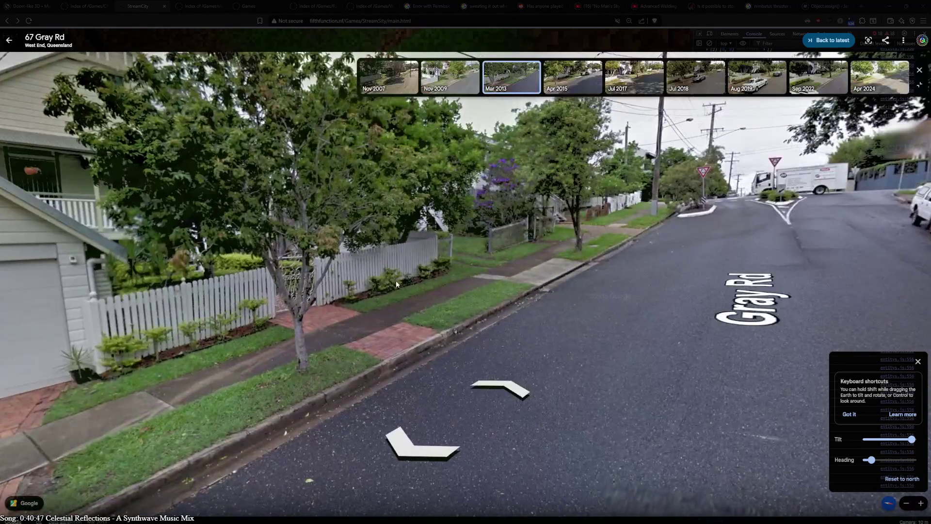
drag(396, 280, 584, 284)
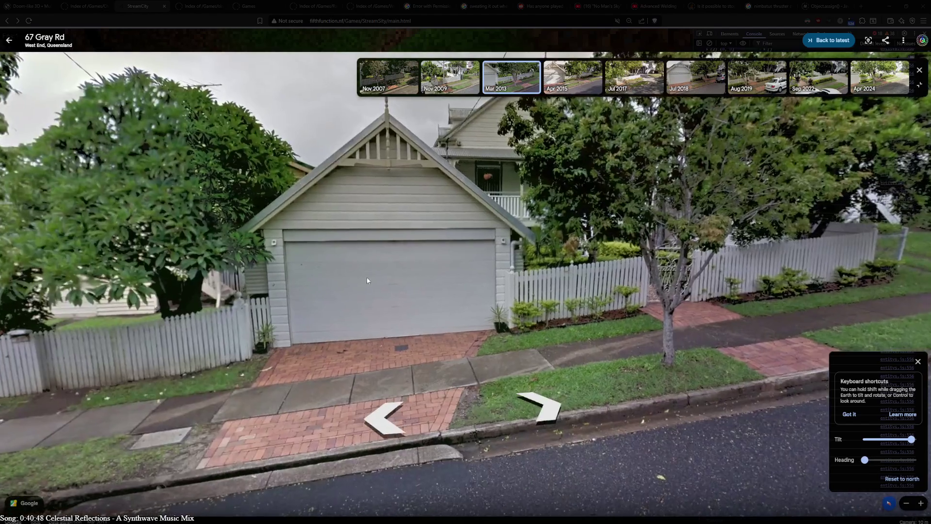
mouse_move(366, 277)
mouse_down()
mouse_move(534, 260)
mouse_move(651, 261)
mouse_move(170, 262)
mouse_move(564, 262)
mouse_move(709, 275)
mouse_up()
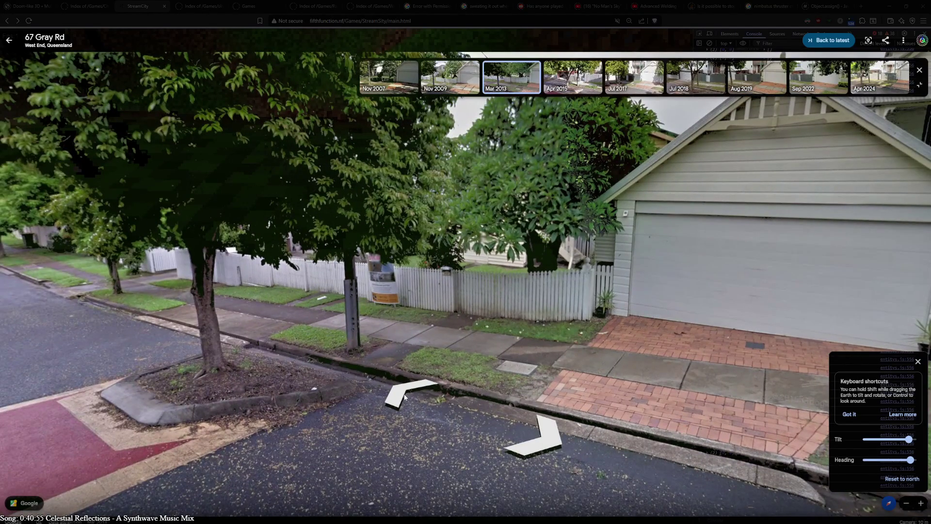
- Continue past 58, 71 and 73 Gray Rd to 62, looking up the street past parked cars
click(404, 396)
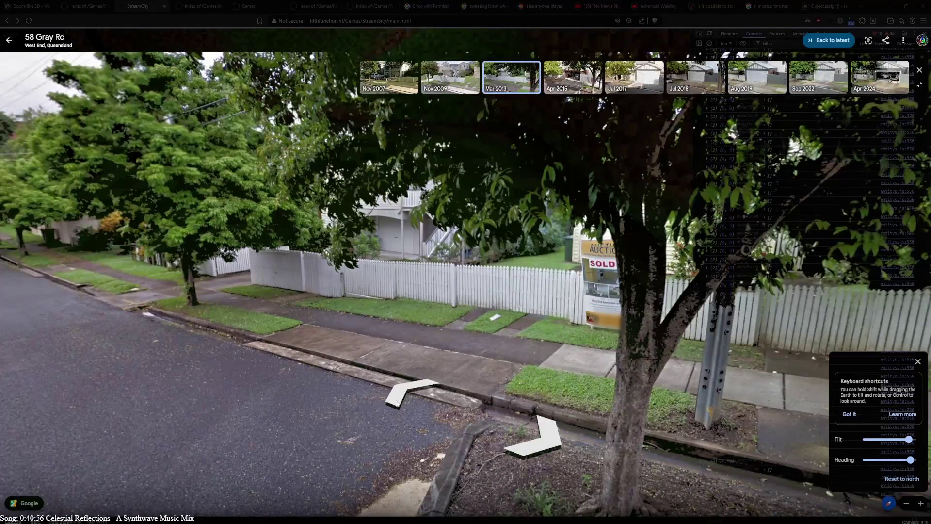
click(397, 403)
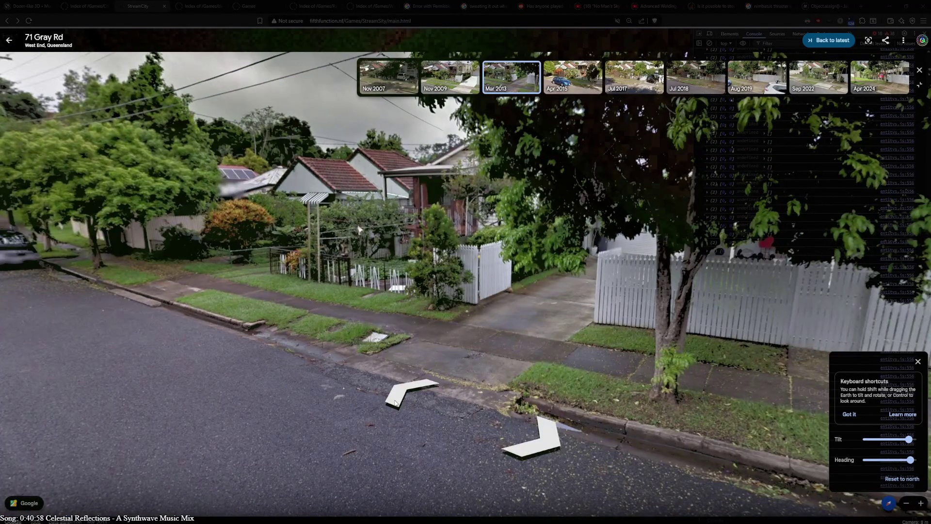
click(396, 401)
drag(199, 291, 418, 289)
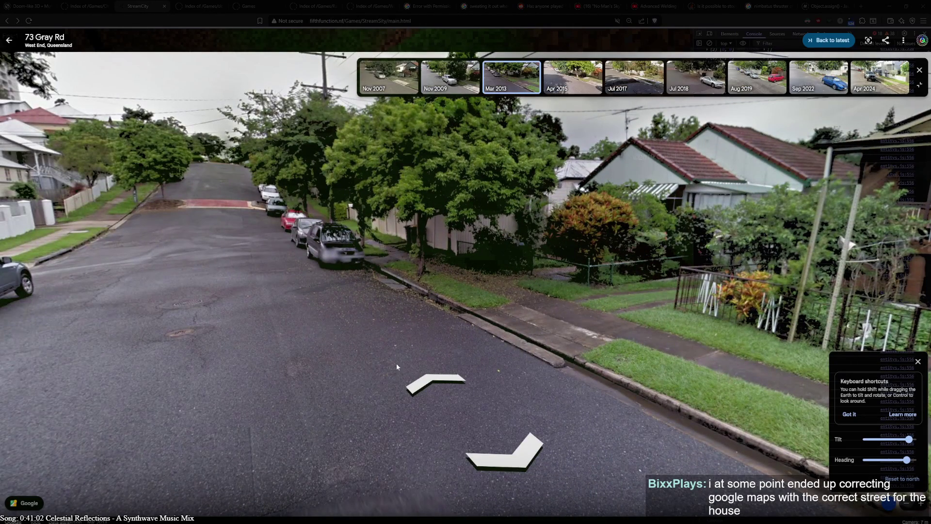
click(433, 383)
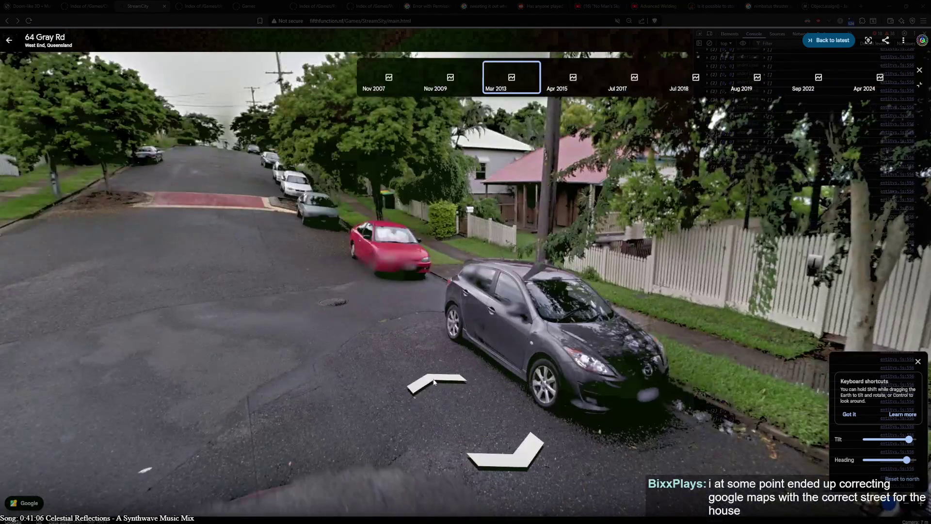
click(433, 382)
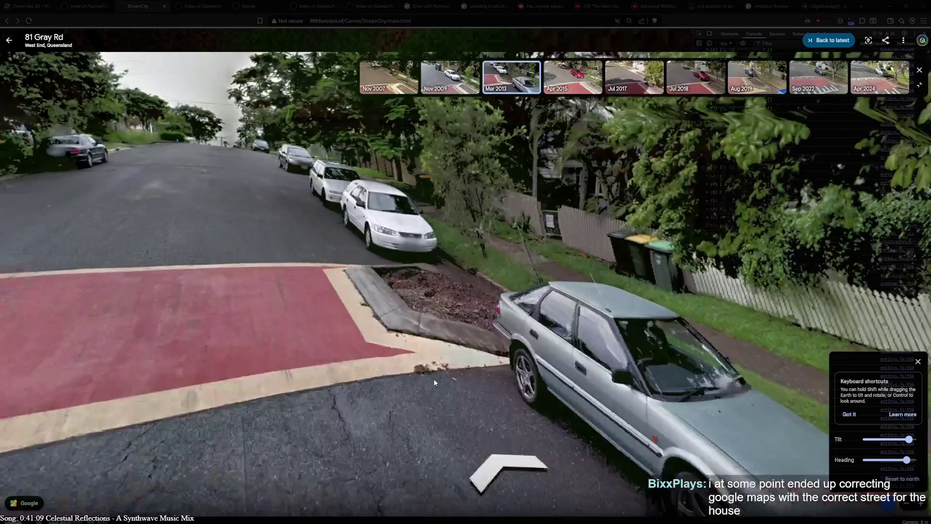
- Advance past the parked cars to the white station wagon, looking down the street and at the fence
click(433, 382)
drag(633, 278, 473, 333)
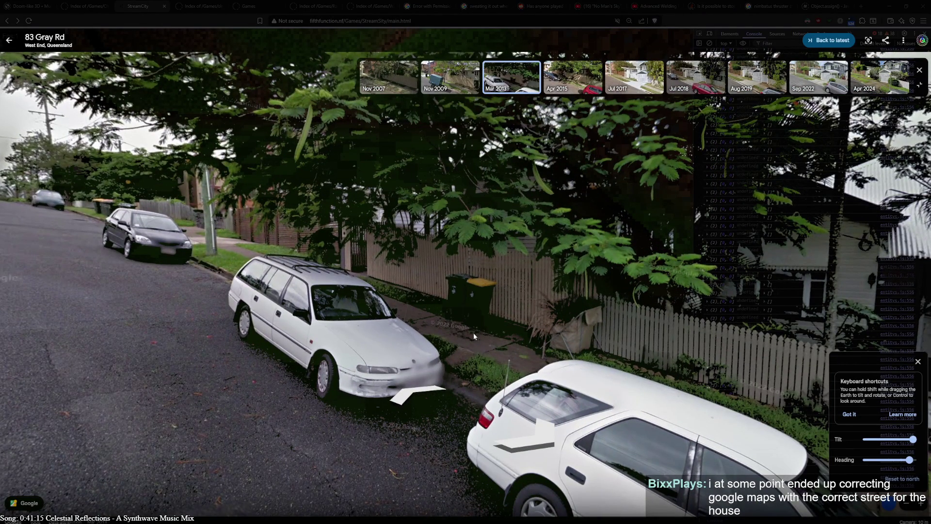
mouse_move(469, 330)
mouse_down()
mouse_move(542, 271)
mouse_move(96, 262)
mouse_move(367, 264)
mouse_move(571, 249)
mouse_up()
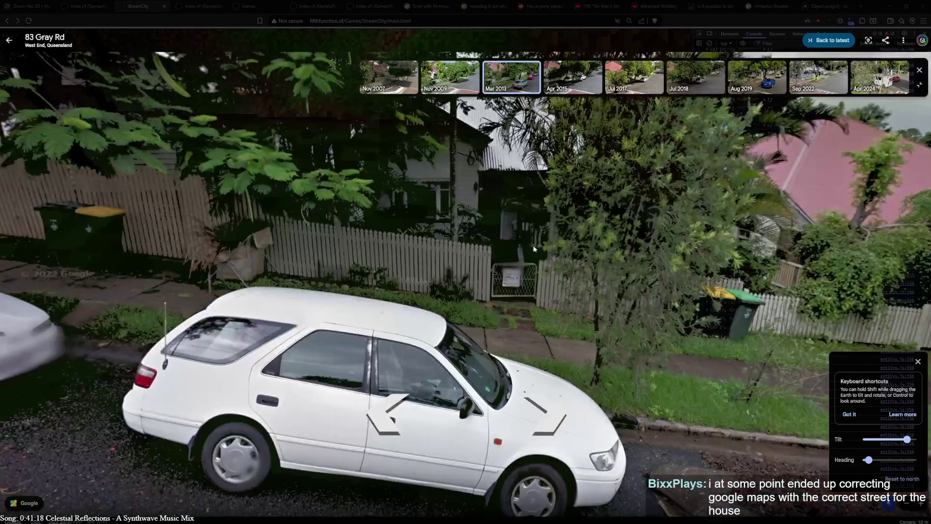
click(340, 238)
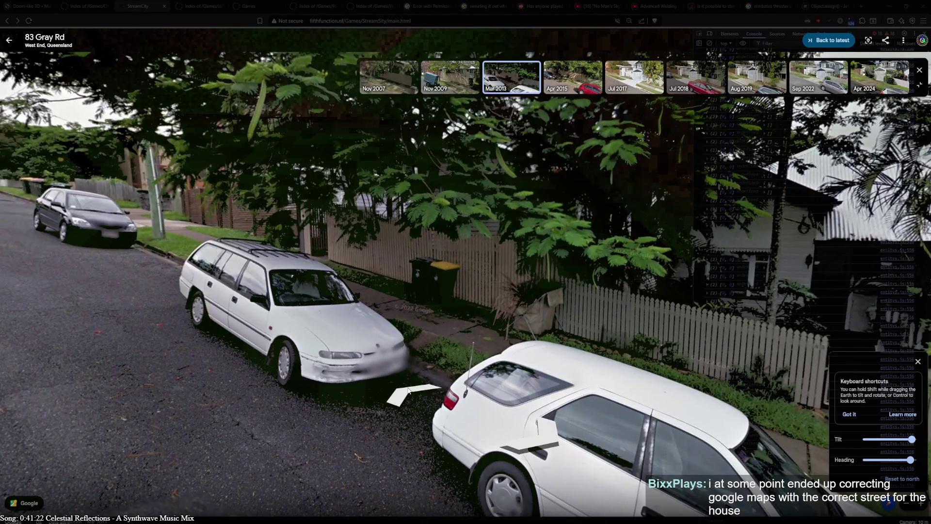
click(408, 390)
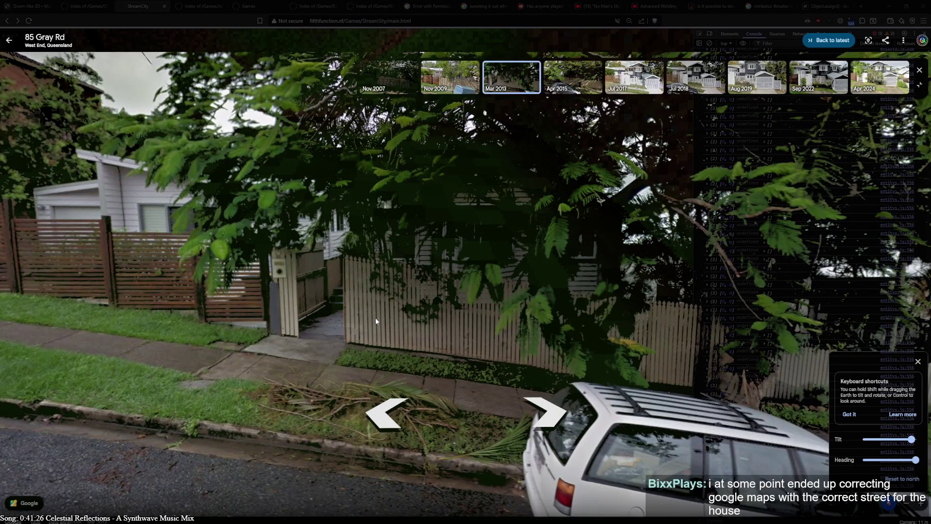
click(375, 318)
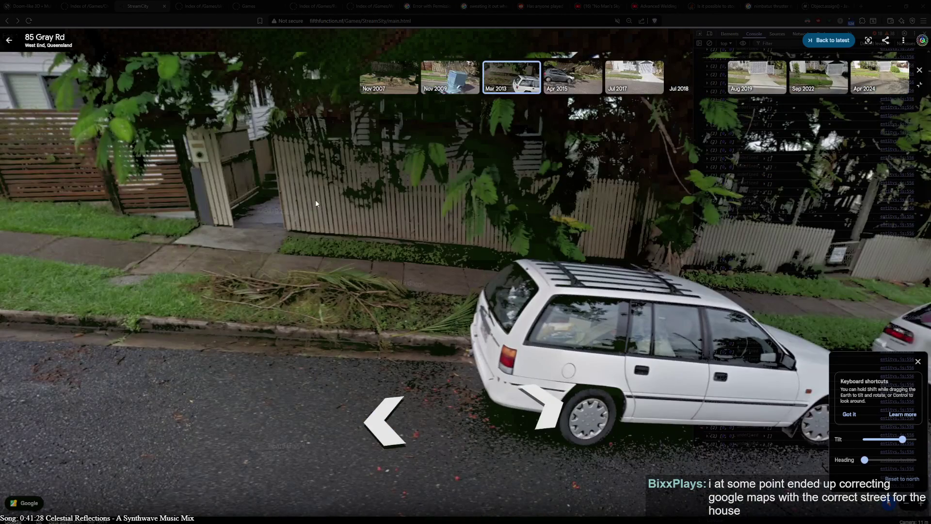
drag(310, 203, 193, 232)
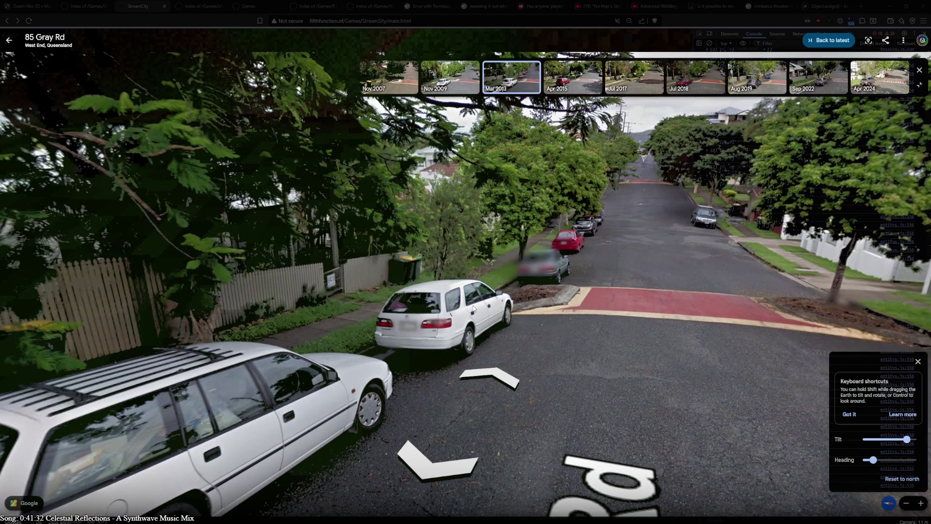
drag(585, 190, 634, 348)
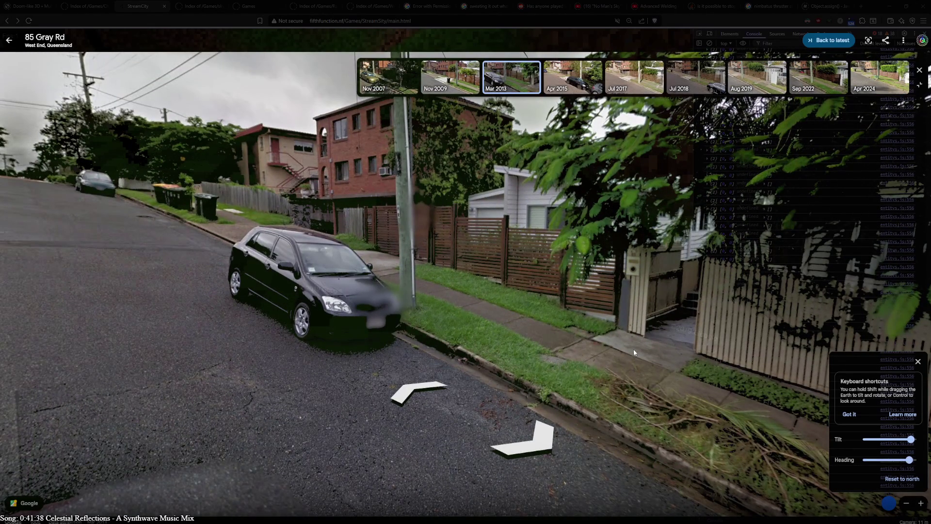
click(633, 348)
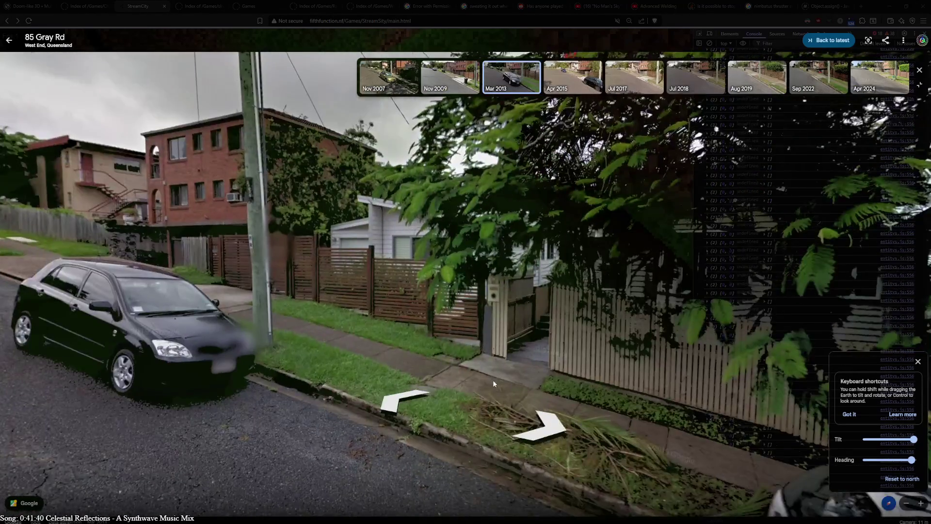
drag(493, 383, 401, 333)
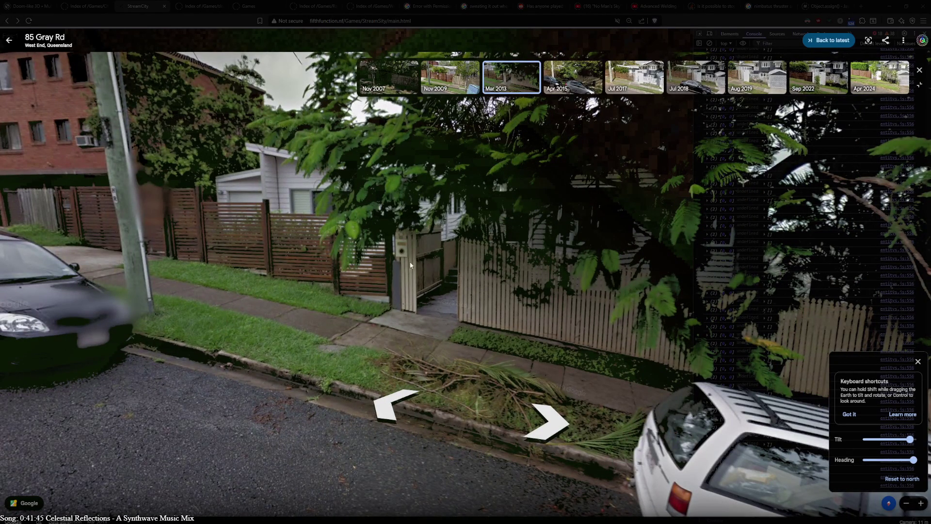
mouse_move(398, 325)
mouse_down()
mouse_move(263, 278)
mouse_move(530, 277)
mouse_up()
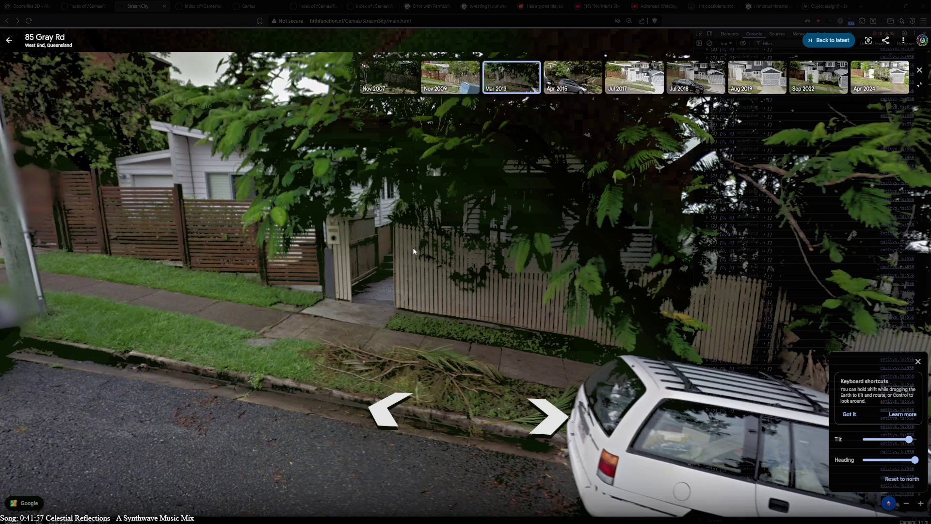
click(636, 355)
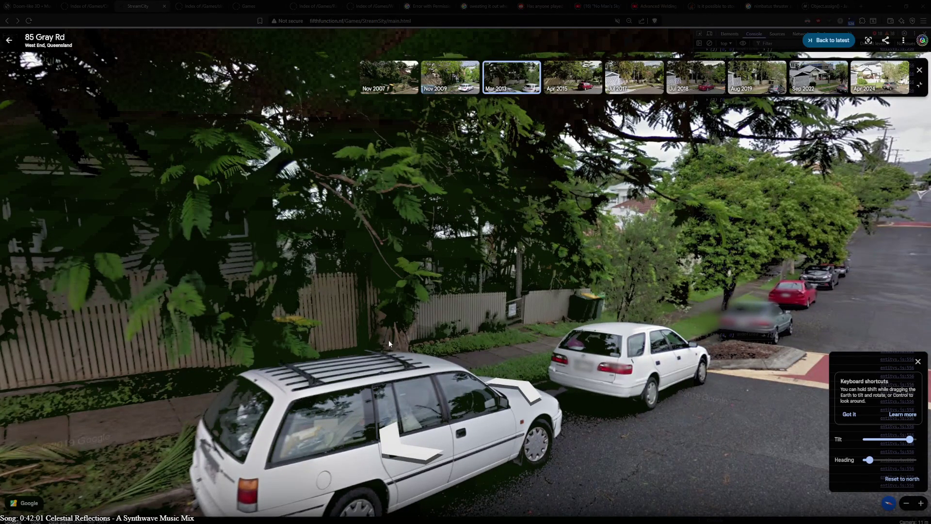
click(292, 302)
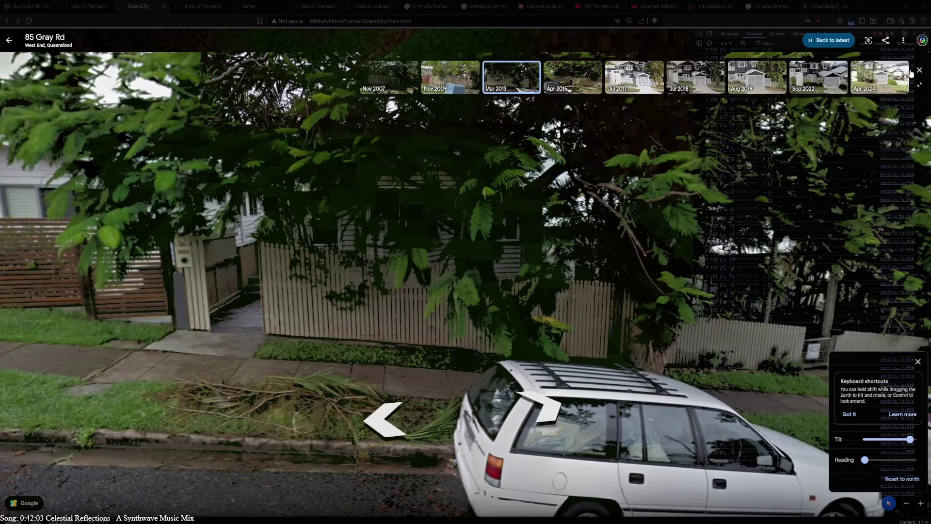
click(898, 83)
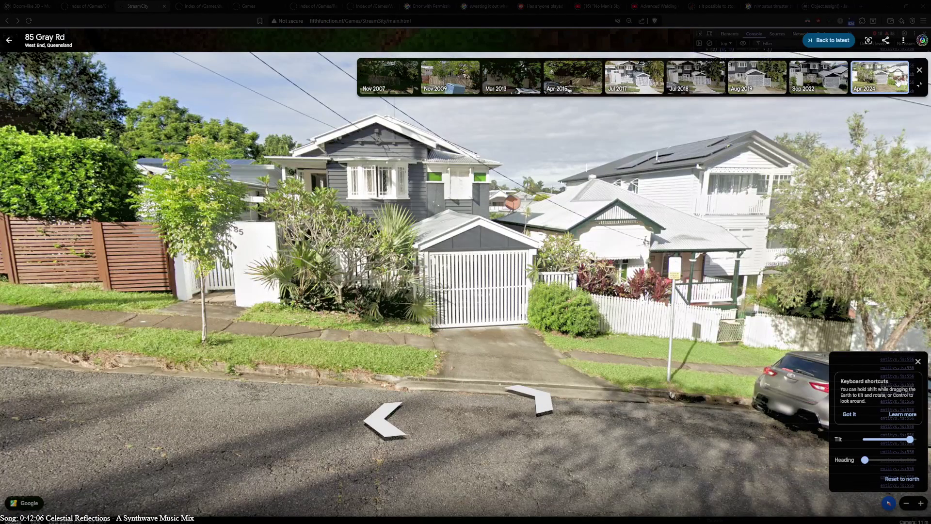
- Reposition in front of the house gate and switch to the overcast Apr 2015 capture showing the large tree
click(550, 275)
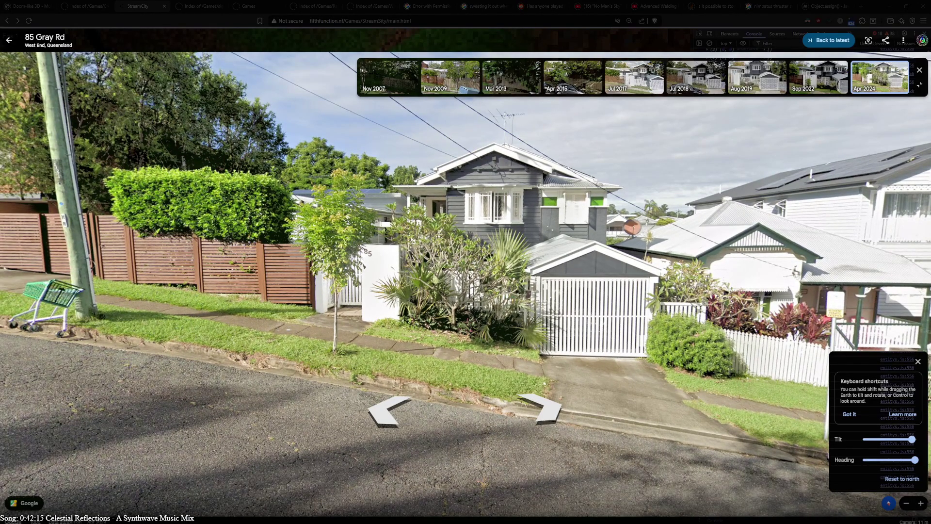
click(348, 303)
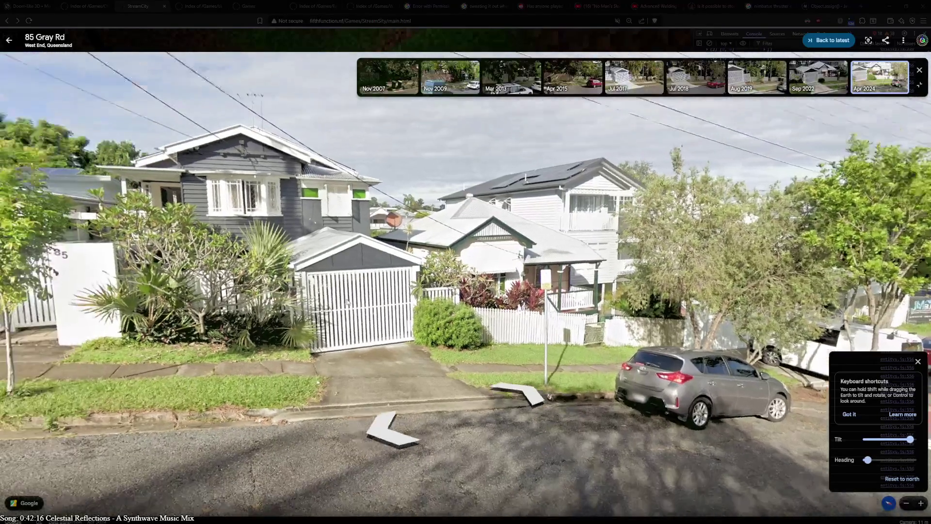
click(348, 303)
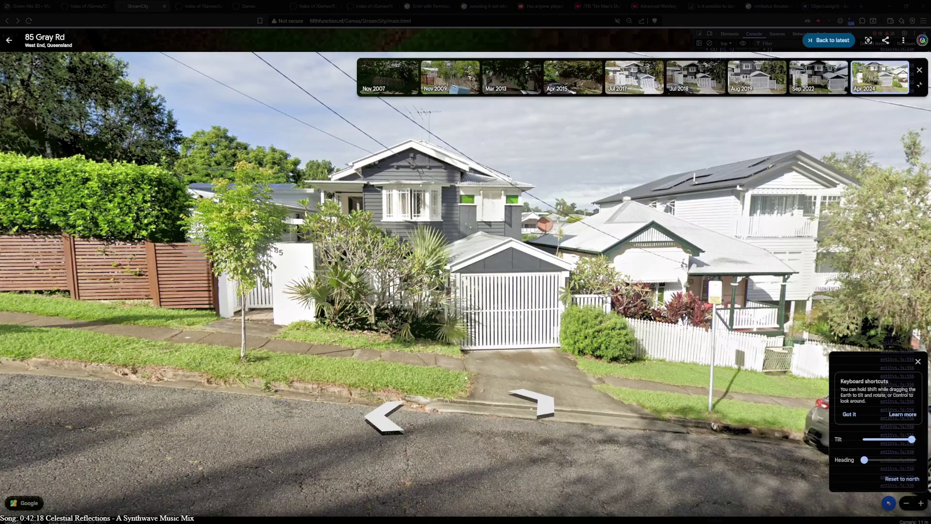
click(569, 90)
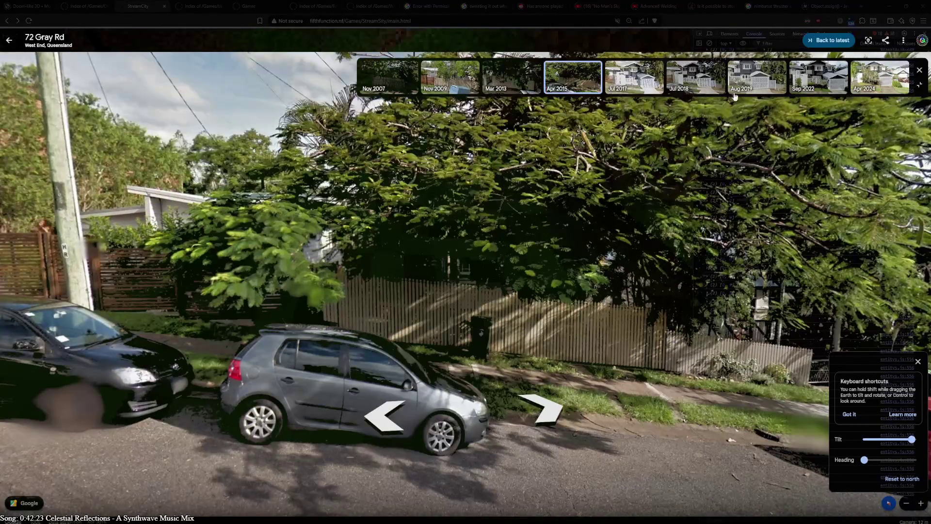